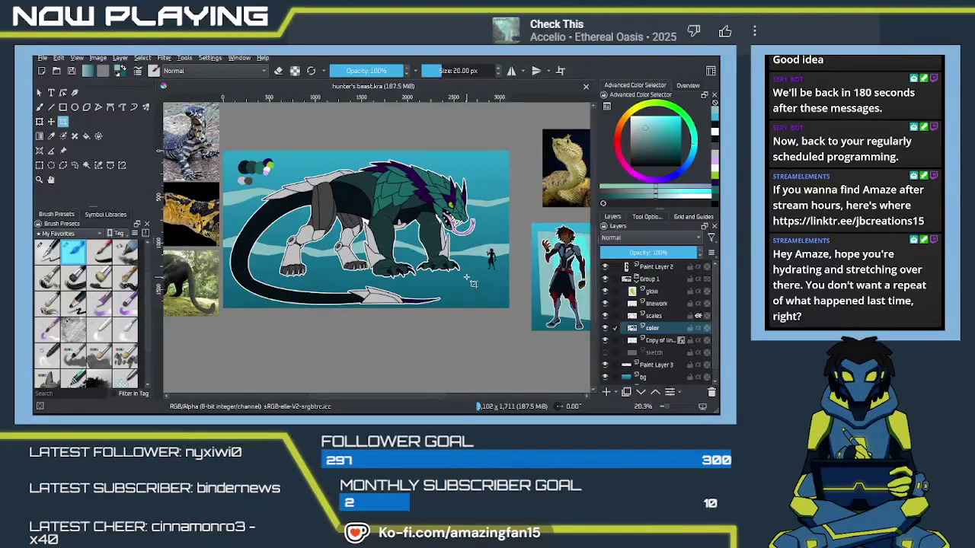
Scroll and pan across the artwork to inspect the creature from head to tail
scroll(281, 295, "up", 2)
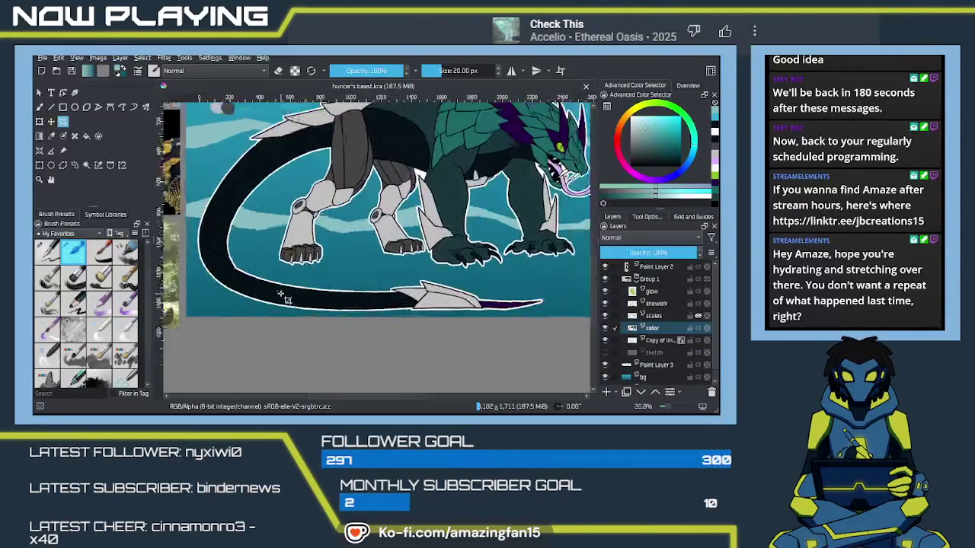
scroll(365, 311, "up", 3)
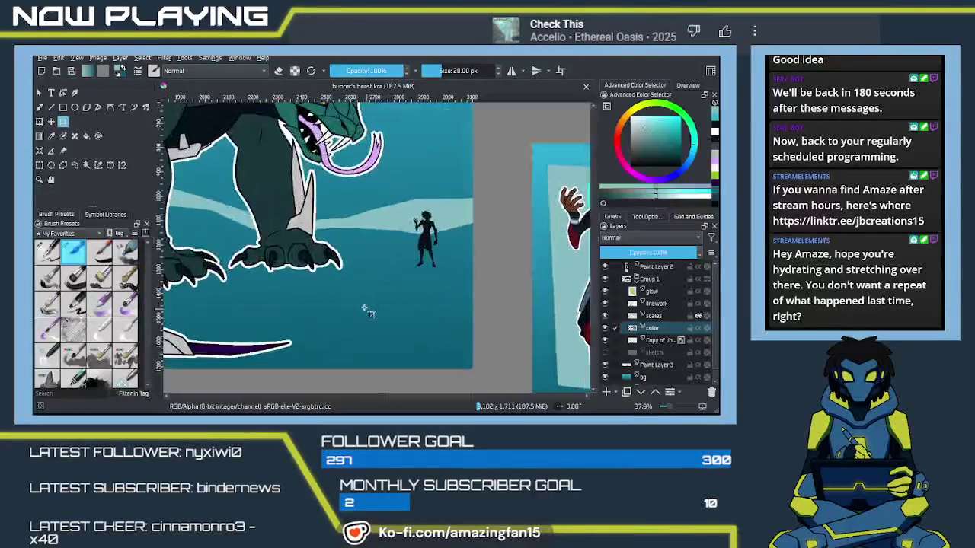
scroll(318, 299, "up", 4)
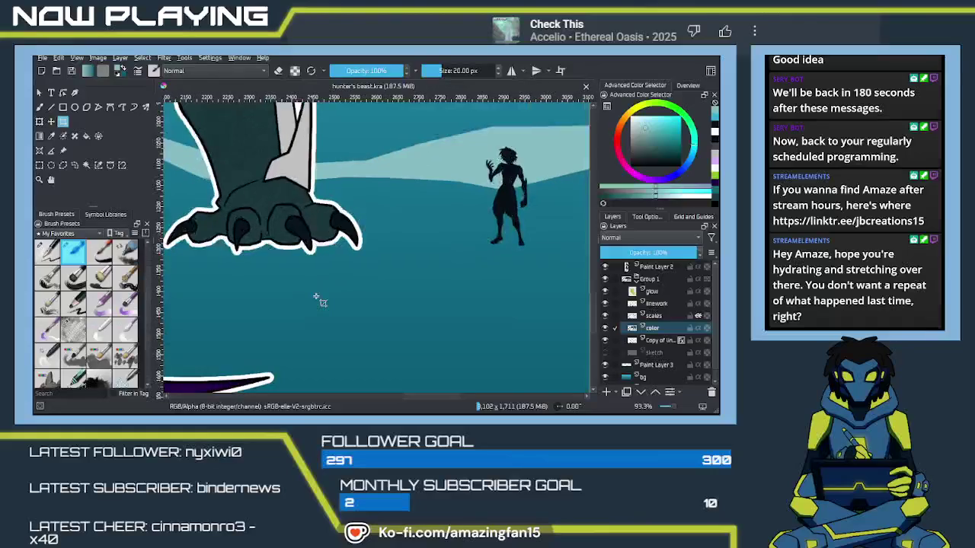
scroll(356, 295, "down", 1)
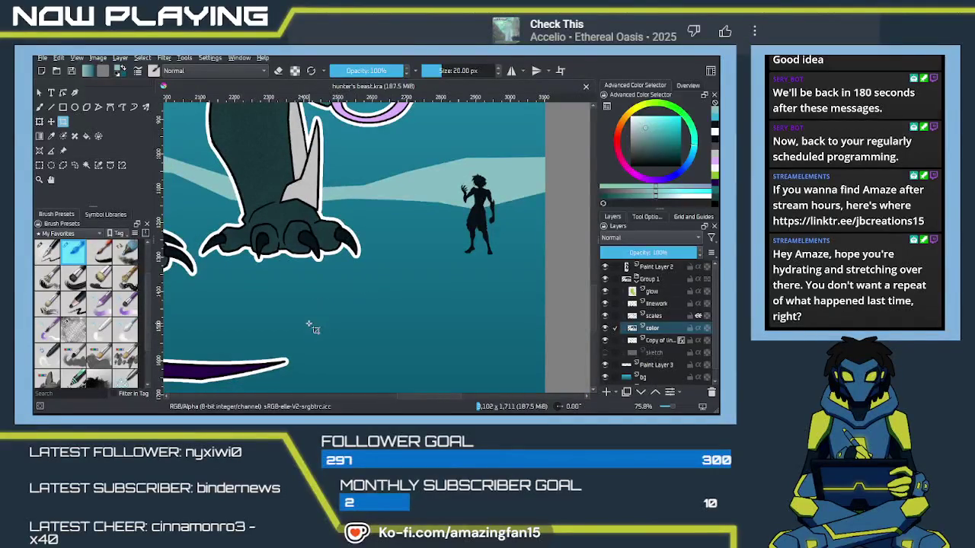
scroll(425, 185, "down", 1)
scroll(424, 185, "down", 1)
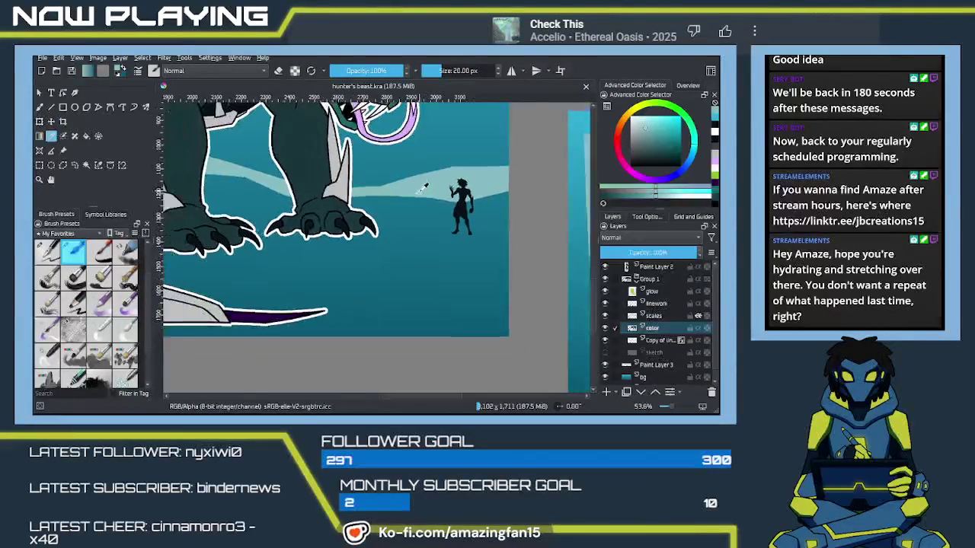
mouse_move(424, 185)
left_mouse_down()
mouse_move(357, 235)
mouse_move(408, 285)
left_mouse_up()
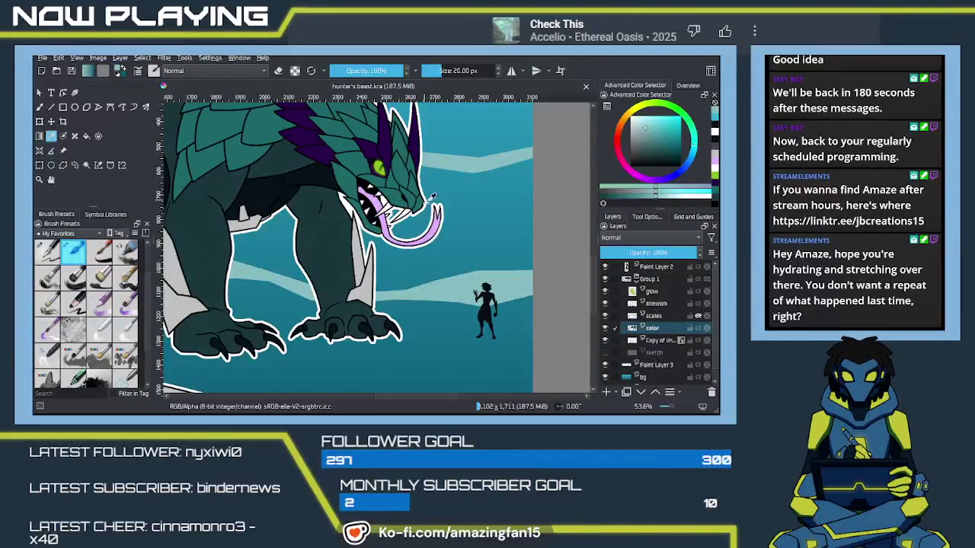
left_click_drag(424, 308, 415, 236)
left_click_drag(423, 278, 444, 260)
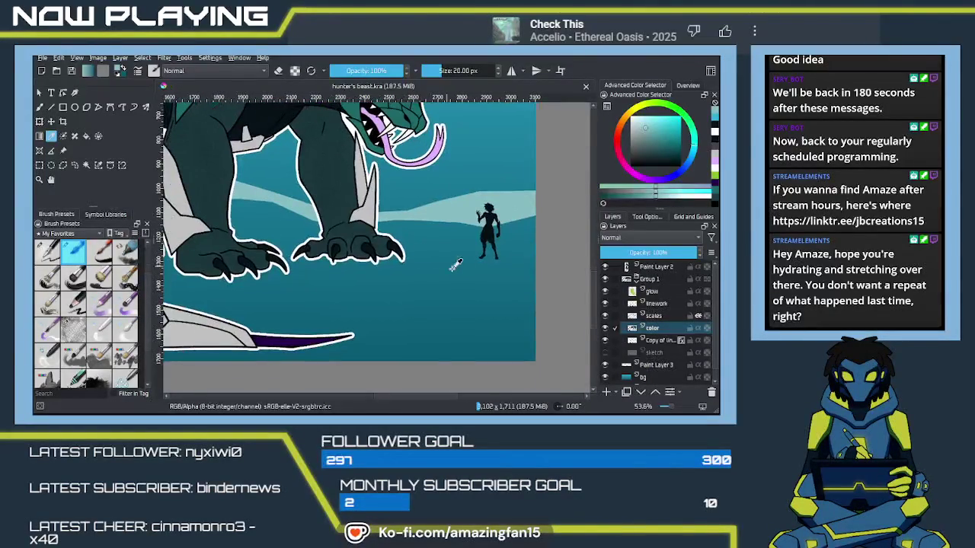
Start a light-blue JB signature in the lower right on the linework layer
left_click(679, 304)
key("b")
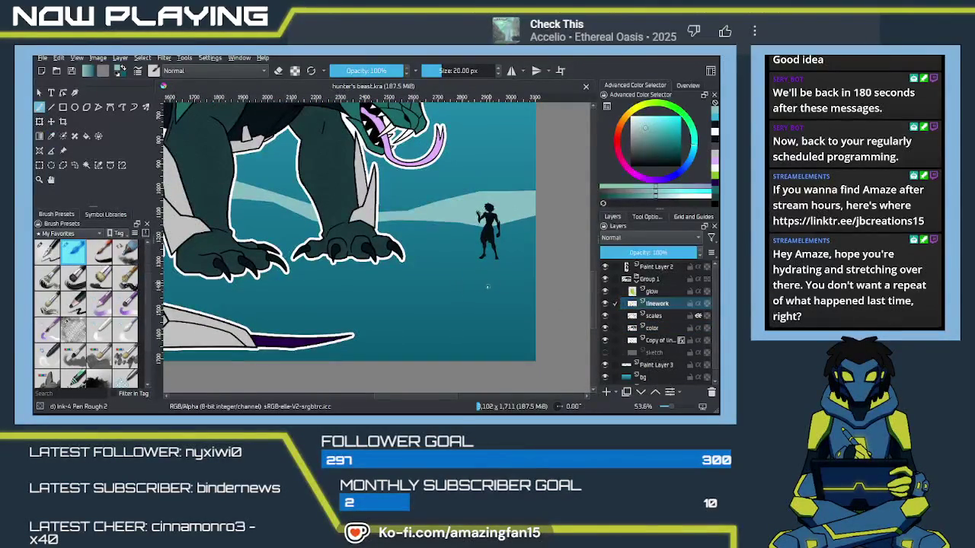
left_click_drag(480, 286, 419, 301)
key("ctrl+z")
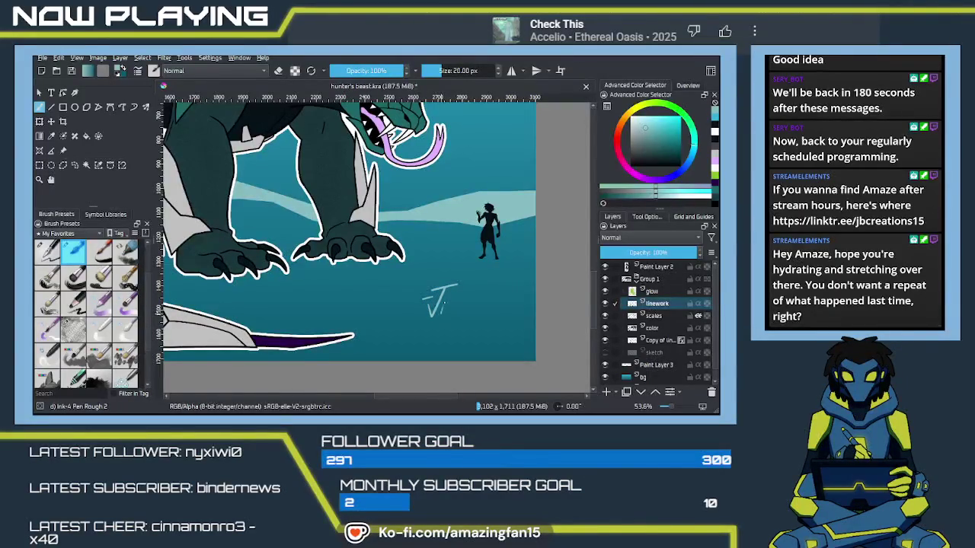
left_click_drag(439, 305, 454, 316)
left_click_drag(464, 276, 449, 332)
left_click_drag(473, 272, 443, 330)
key("ctrl+z")
key("ctrl+z")
Cross the signature with several diagonal and near-horizontal slashes
left_click_drag(465, 274, 454, 315)
left_click_drag(475, 272, 442, 332)
mouse_move(478, 277)
left_mouse_down()
mouse_move(458, 326)
mouse_move(514, 303)
left_mouse_up()
left_click_drag(424, 329, 487, 312)
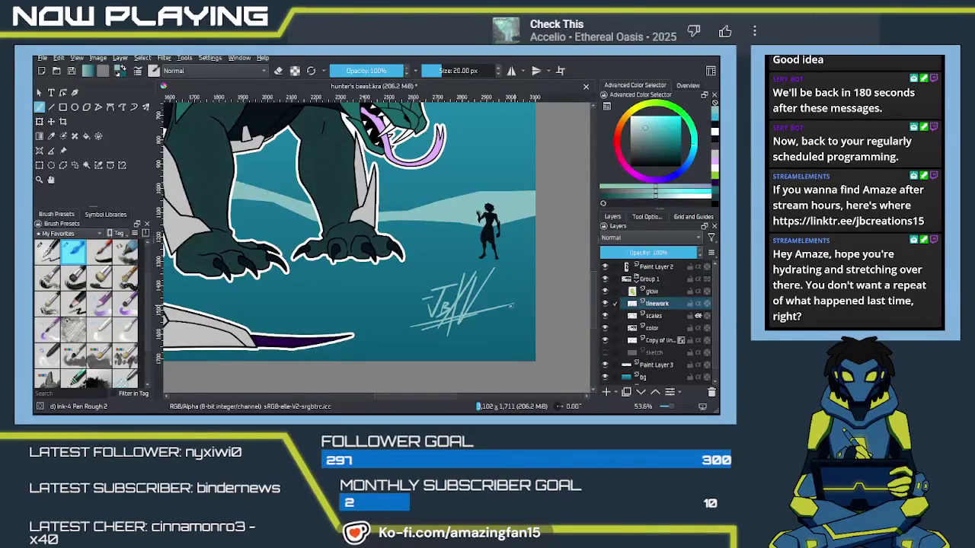
key("ctrl+z")
key("ctrl+z")
key("ctrl+z")
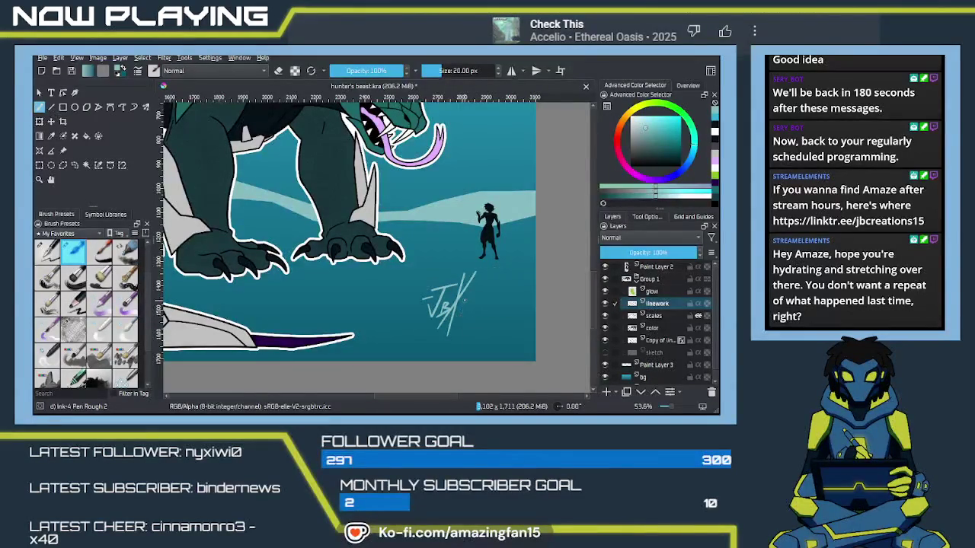
left_click_drag(455, 325, 496, 267)
left_click_drag(417, 328, 499, 298)
left_click_drag(405, 335, 508, 299)
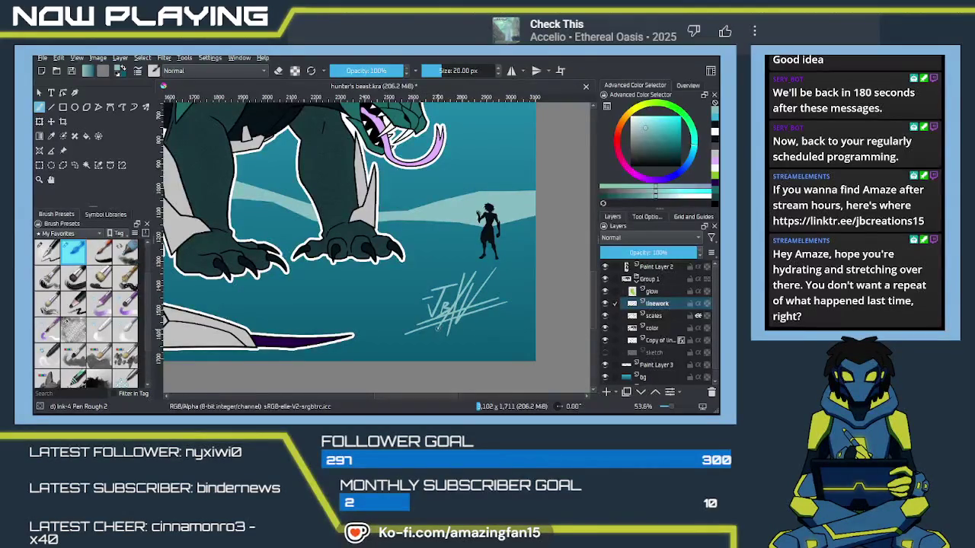
Sample a canvas colour and save hunter's beast.kra
left_click(438, 323, "ctrl")
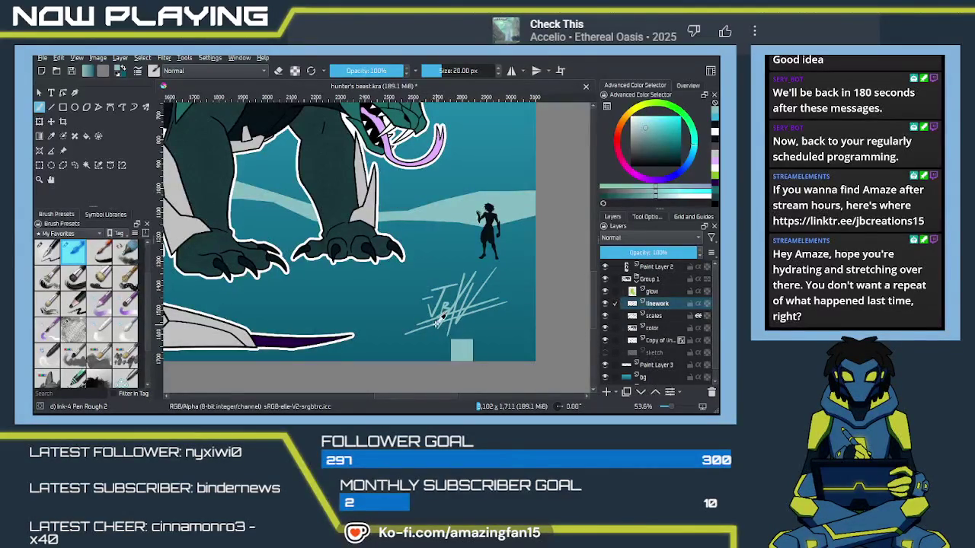
key("ctrl+s")
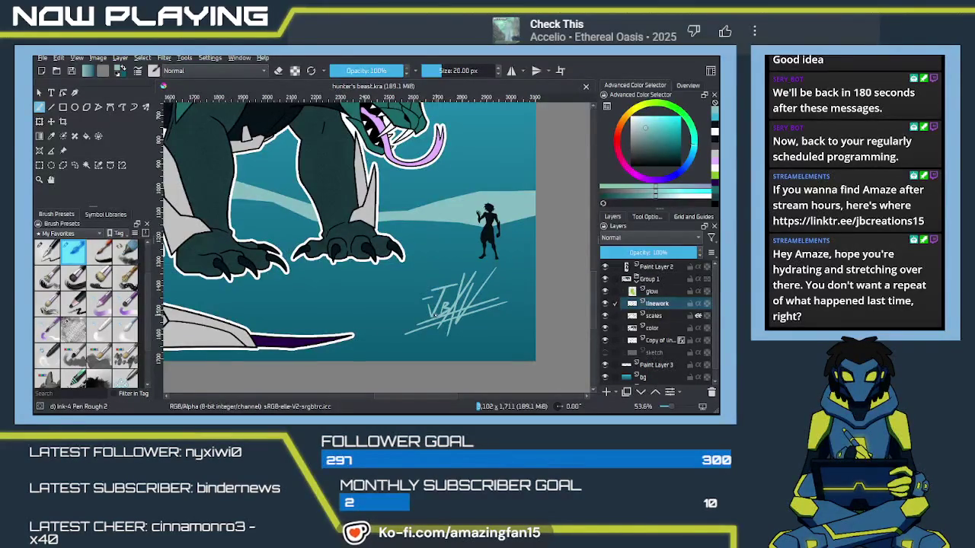
key("minus")
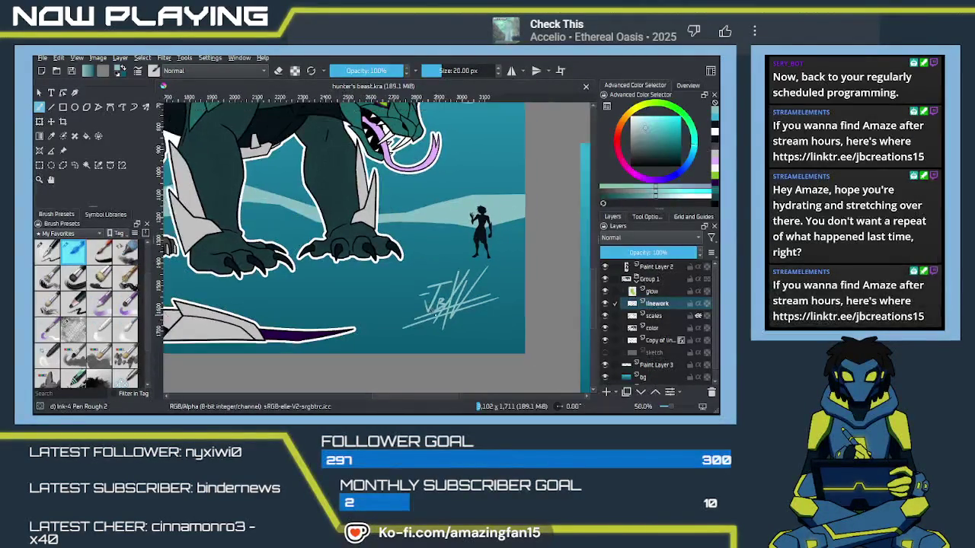
scroll(352, 235, "down", 1)
scroll(352, 235, "down", 1)
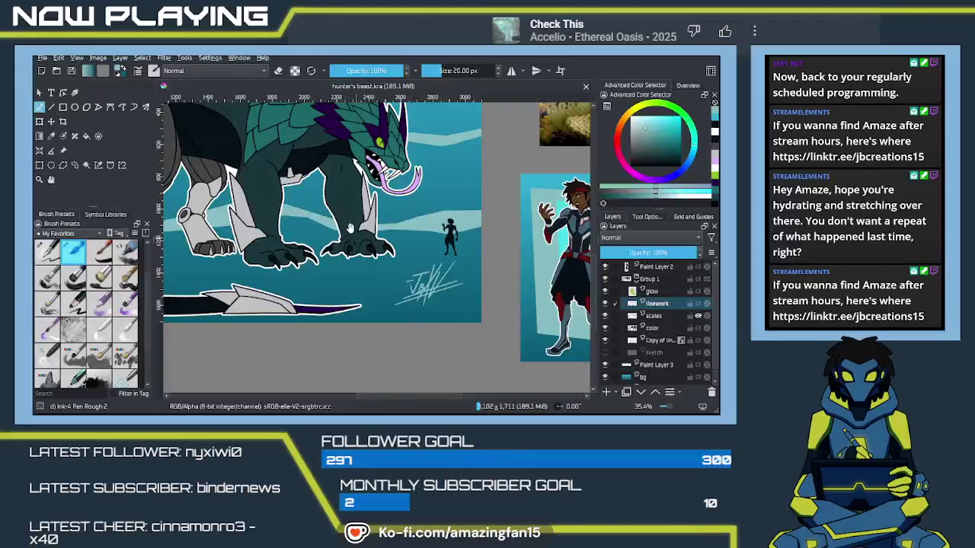
left_click_drag(352, 235, 527, 293)
left_click_drag(398, 240, 393, 238)
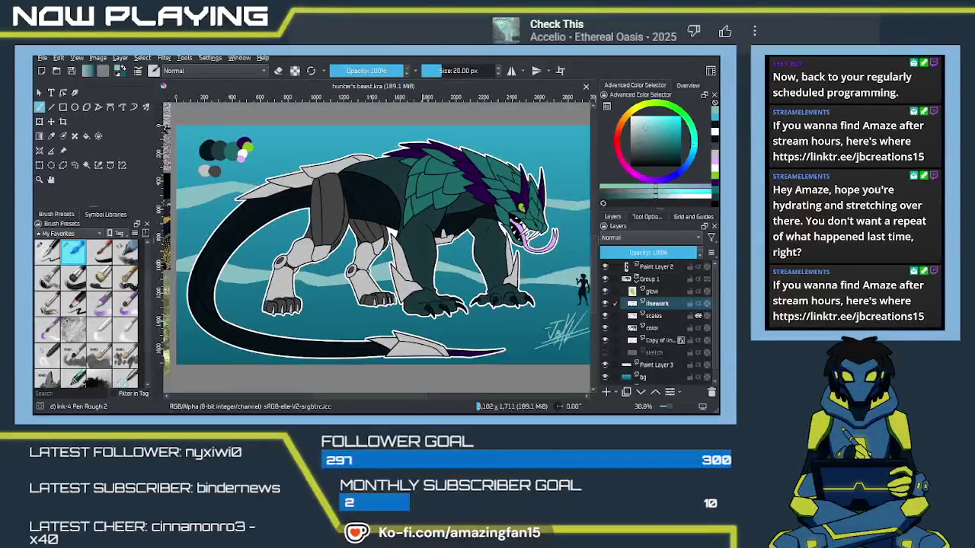
scroll(373, 250, "down", 1)
left_click_drag(367, 250, 361, 255)
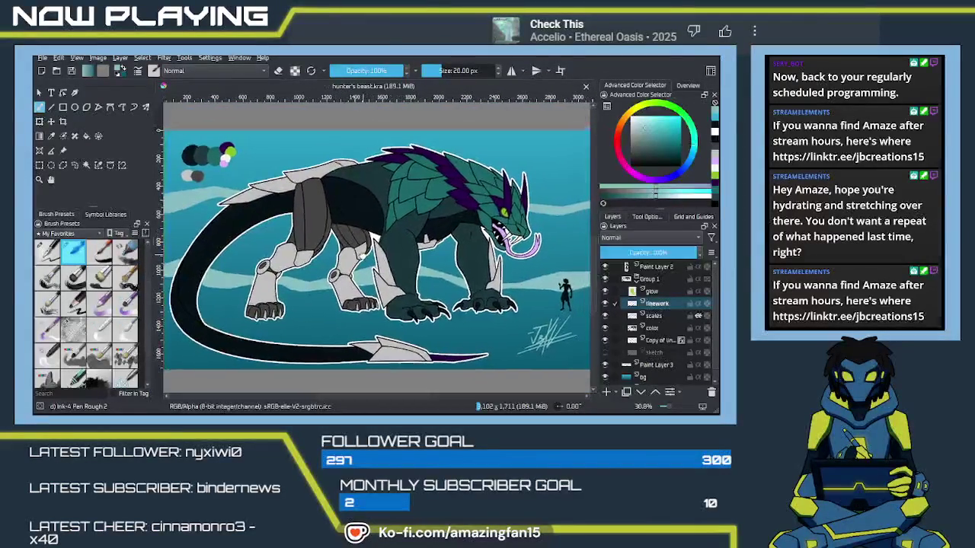
scroll(361, 255, "down", 1)
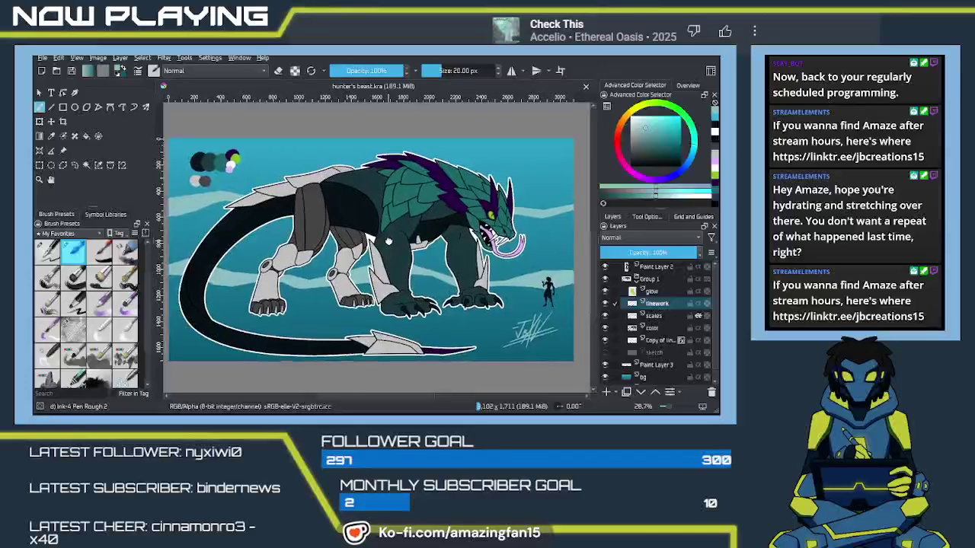
left_click_drag(404, 308, 415, 303)
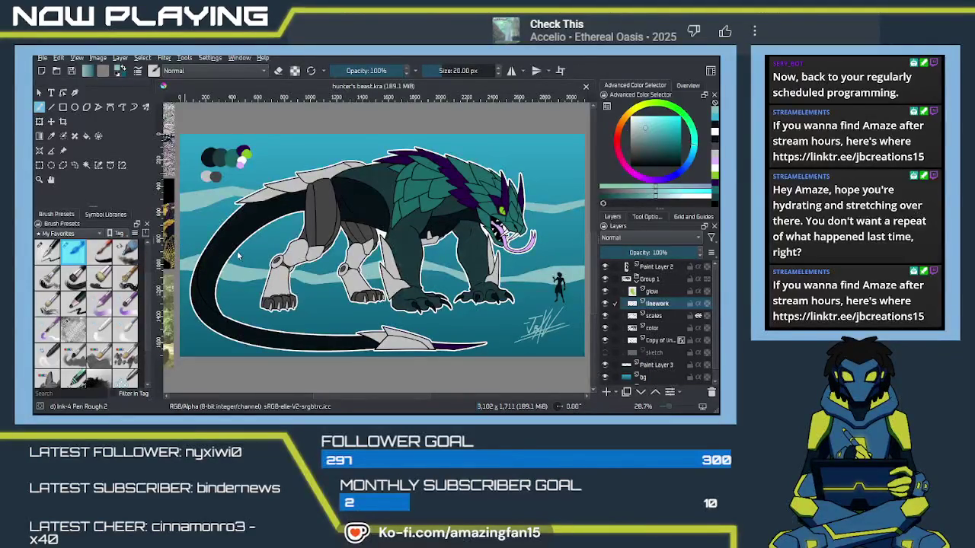
key("ctrl+shift+e")
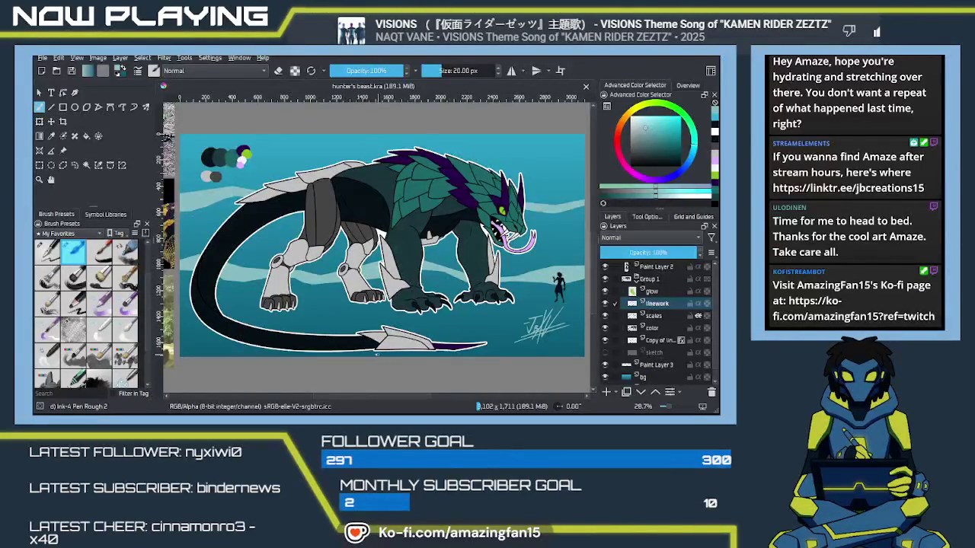
left_click(43, 59)
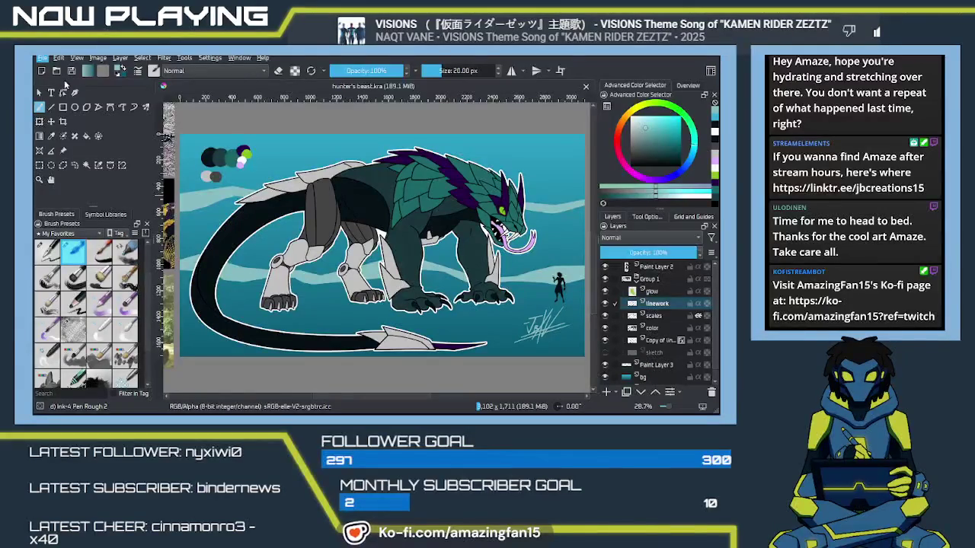
left_click(65, 86)
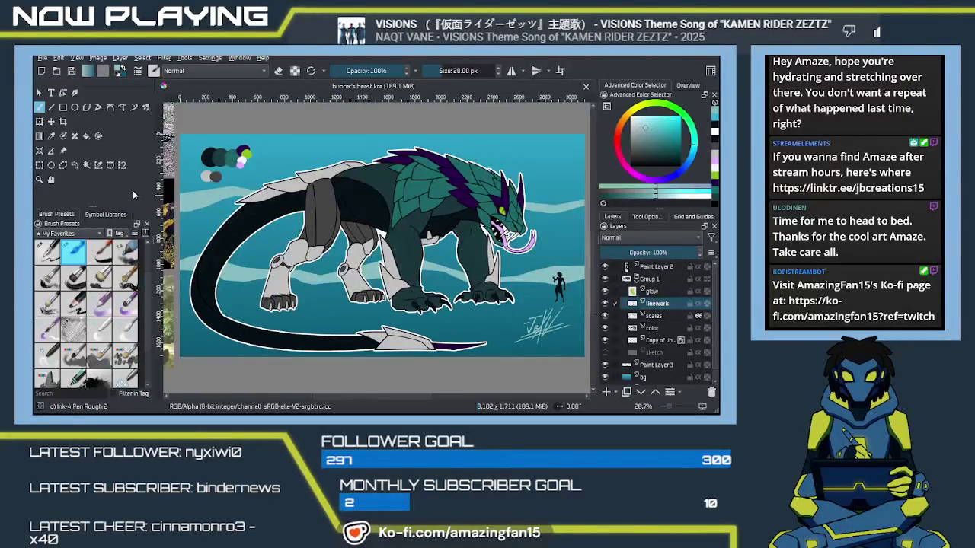
left_click(283, 259)
Create a blank 300 × 300 document, recentre it, and close hunter's beast.kra
key("ctrl+n")
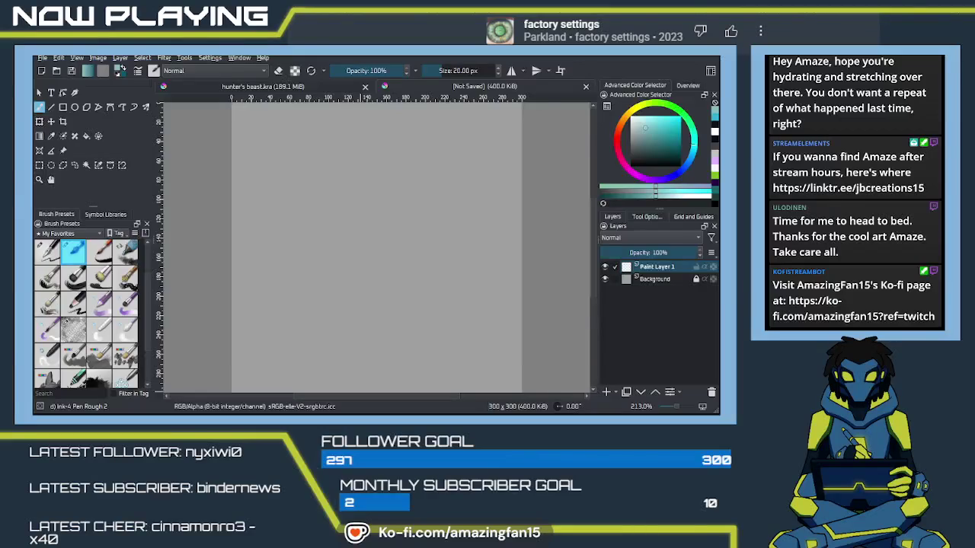
scroll(259, 283, "down", 3)
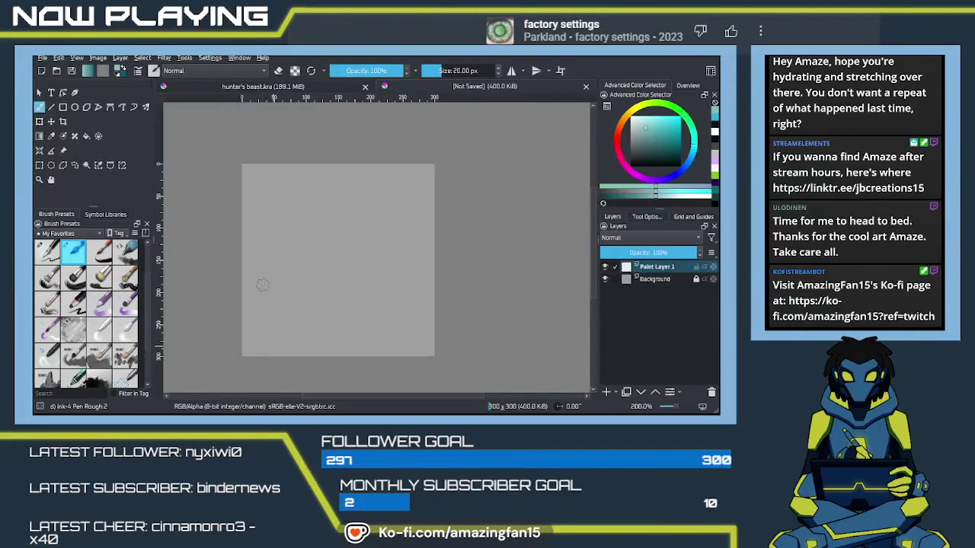
left_click_drag(263, 285, 364, 233)
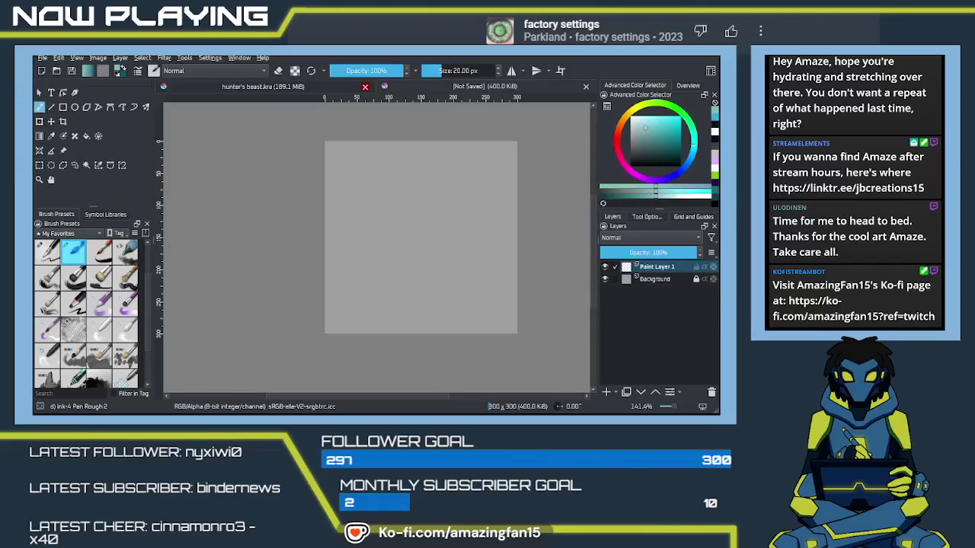
left_click(365, 87)
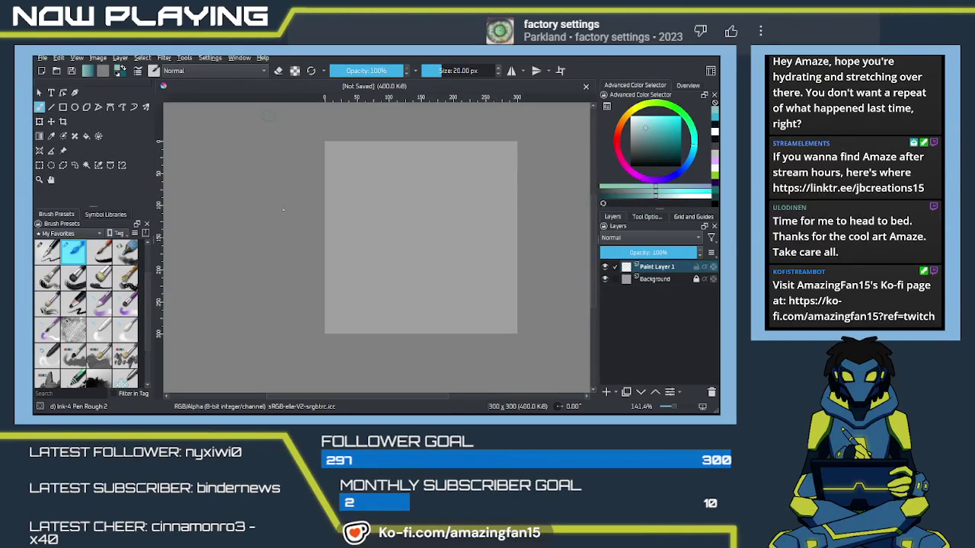
left_click(63, 151)
Paste the character artwork into the new document and move it toward the centre
left_click(648, 218)
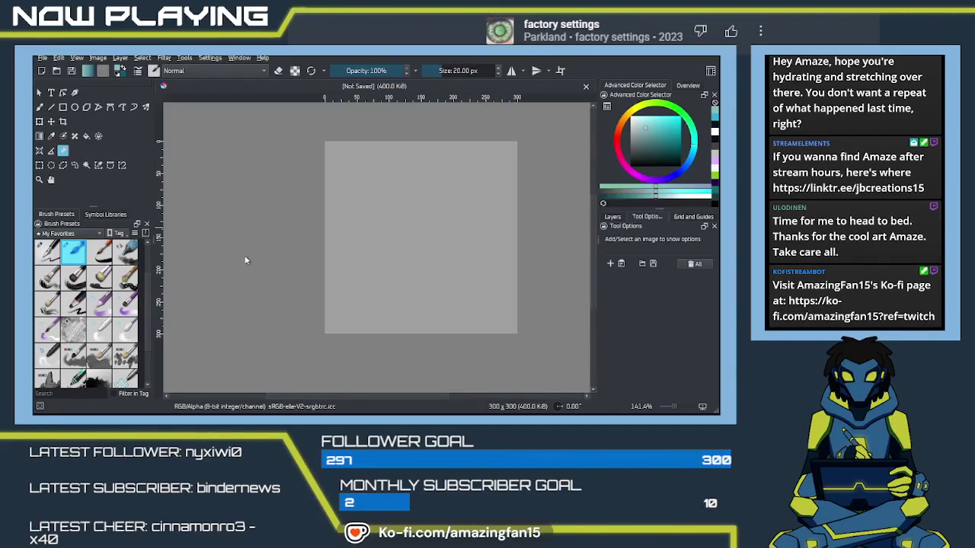
key("ctrl+v")
scroll(387, 218, "down", 1)
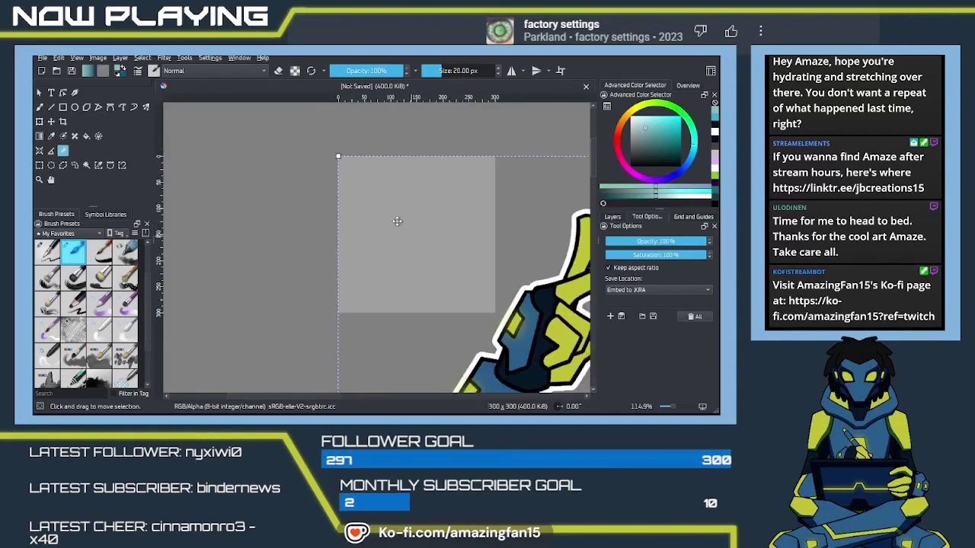
scroll(394, 214, "down", 1)
scroll(393, 214, "down", 2)
left_click_drag(519, 342, 390, 286)
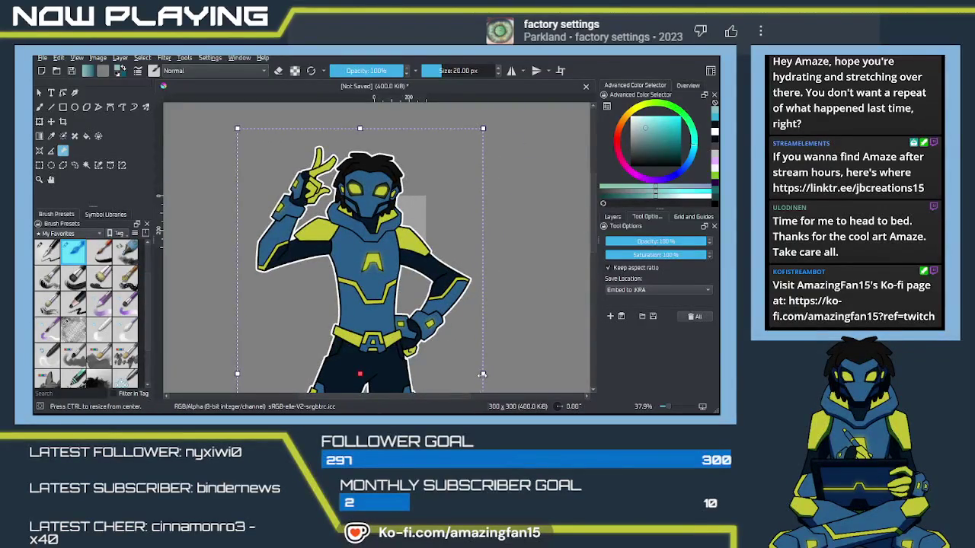
Scale the character down and position it to the right of the square
left_click_drag(482, 373, 409, 375)
left_click_drag(313, 323, 490, 303)
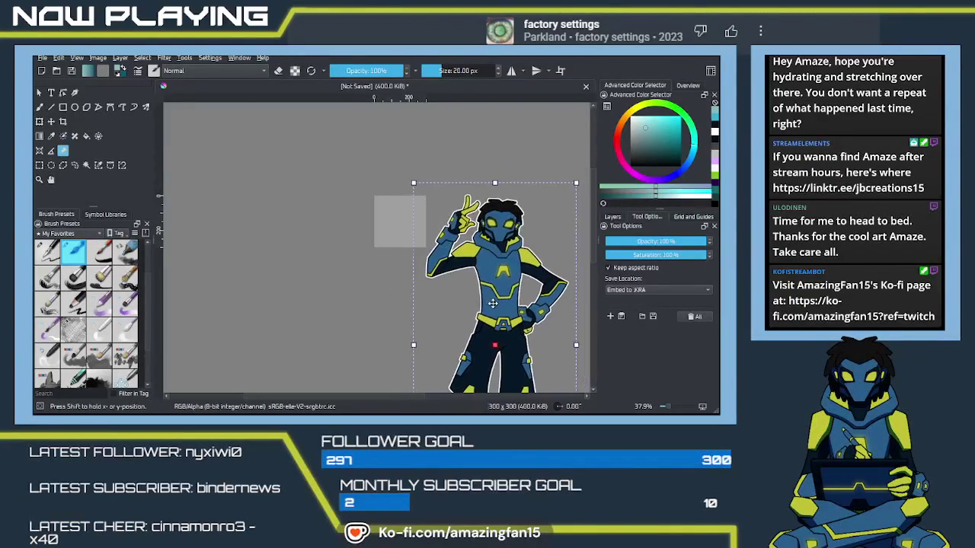
scroll(490, 303, "up", 2)
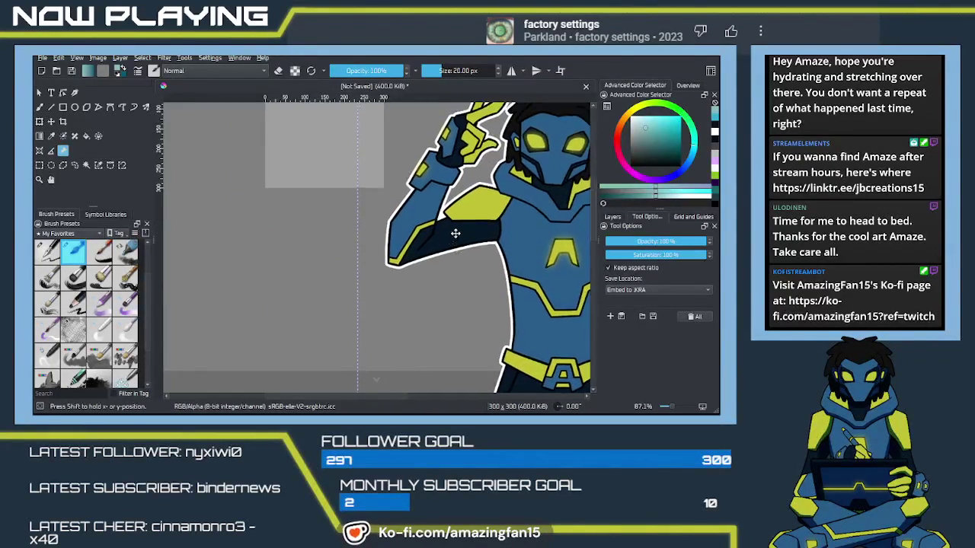
scroll(447, 217, "up", 2)
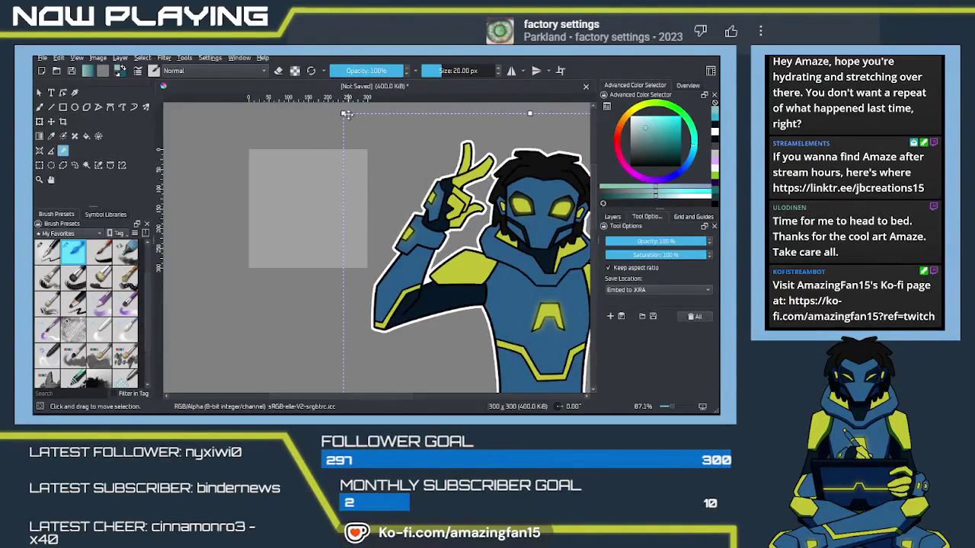
left_click_drag(412, 162, 445, 189)
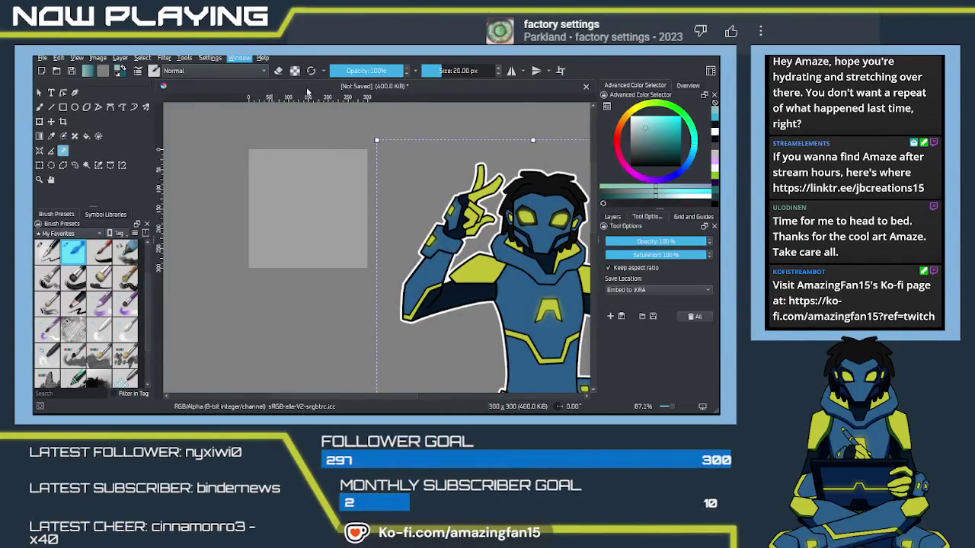
Switch to the Animation workspace and select the freehand brush
left_click(387, 287)
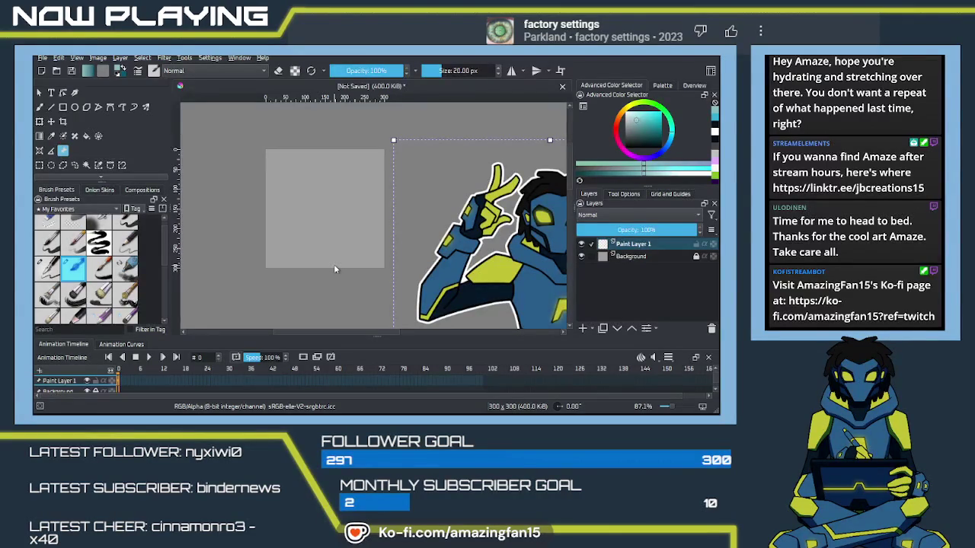
key("b")
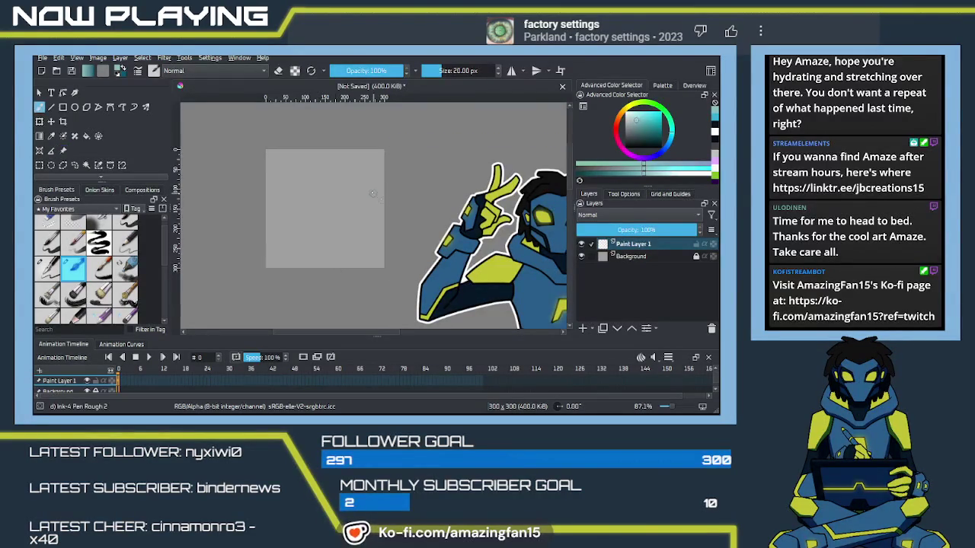
Reset colours to black, choose the Pencil-2 brush, undo test strokes, and widen the timeline layer column
left_click(121, 70)
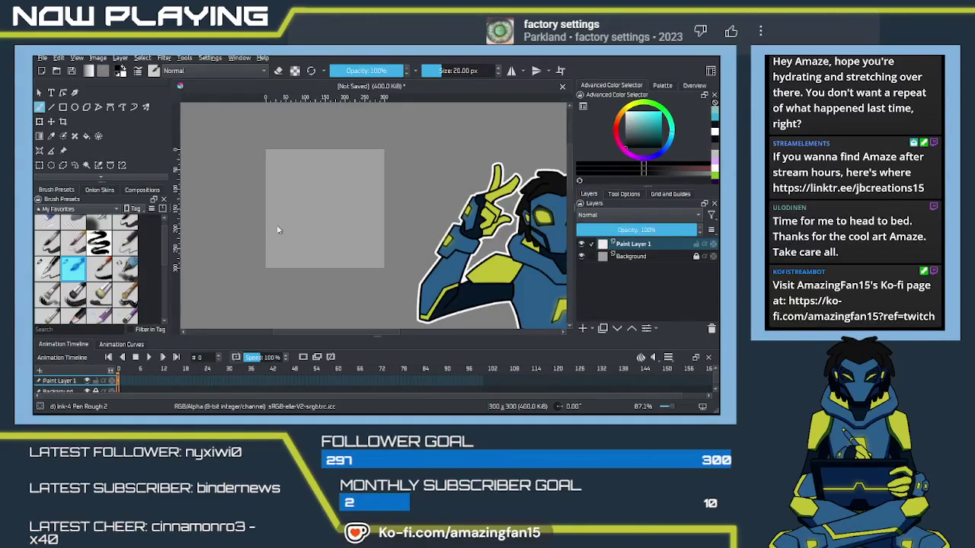
left_click(126, 247)
mouse_move(315, 212)
left_mouse_down()
mouse_move(306, 232)
mouse_move(297, 221)
left_mouse_up()
key("ctrl+z")
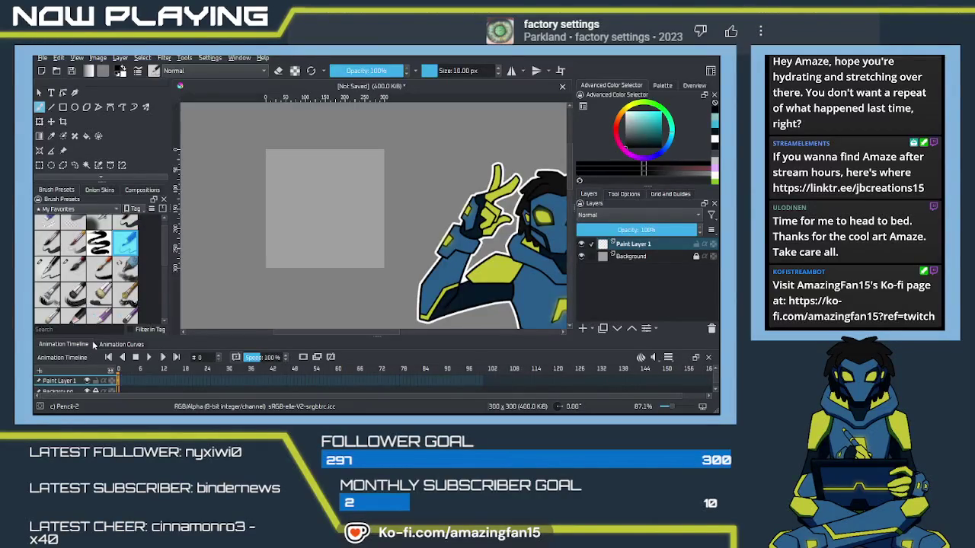
mouse_move(369, 191)
left_mouse_down()
mouse_move(302, 194)
mouse_move(327, 194)
left_mouse_up()
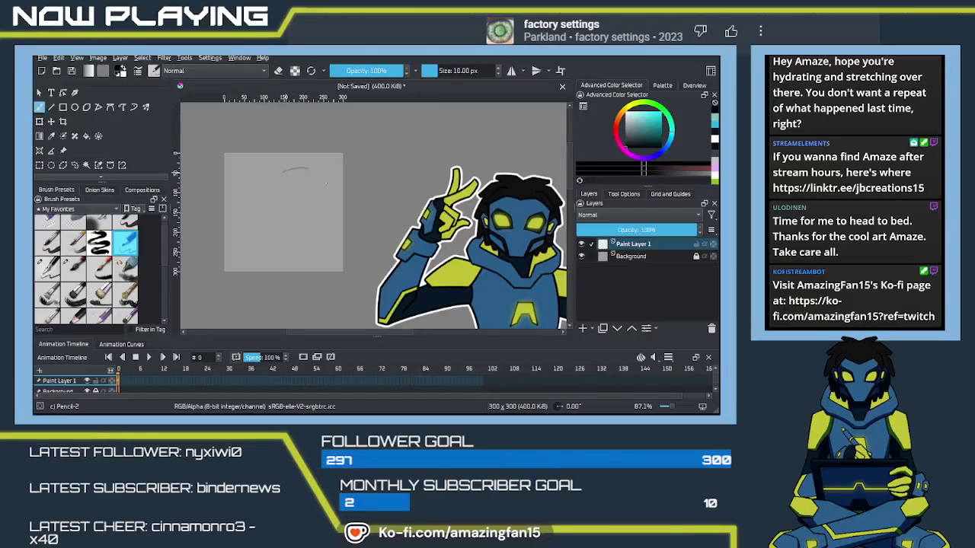
key("ctrl+z")
left_click_drag(111, 370, 120, 369)
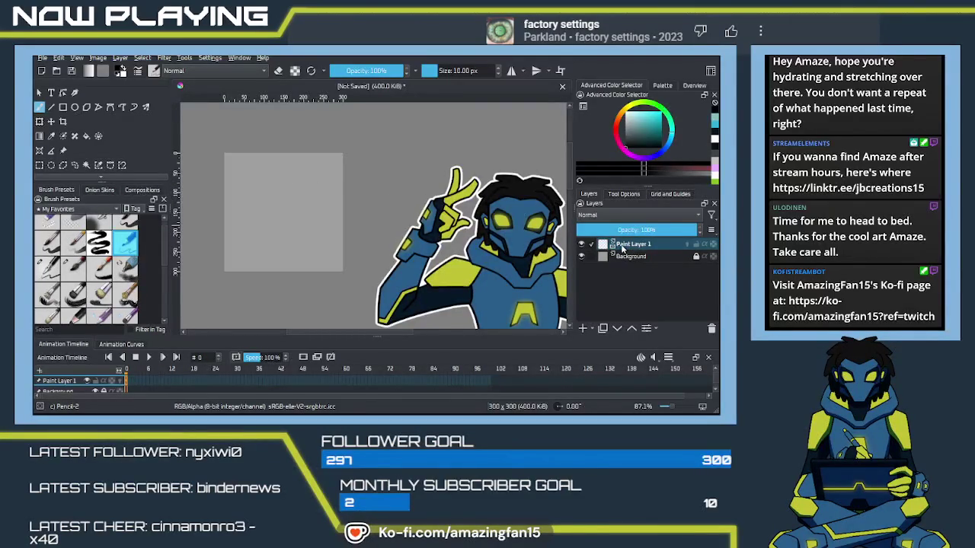
Rename Paint Layer 1 to 'sketch' and draw a test pencil stroke on it
left_click(622, 249)
double_click(626, 245)
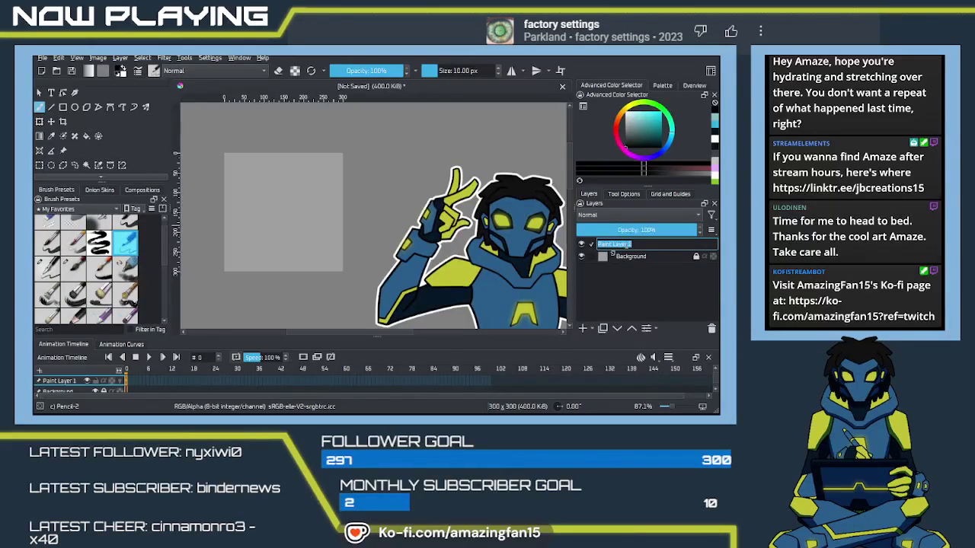
type("a")
key("Return")
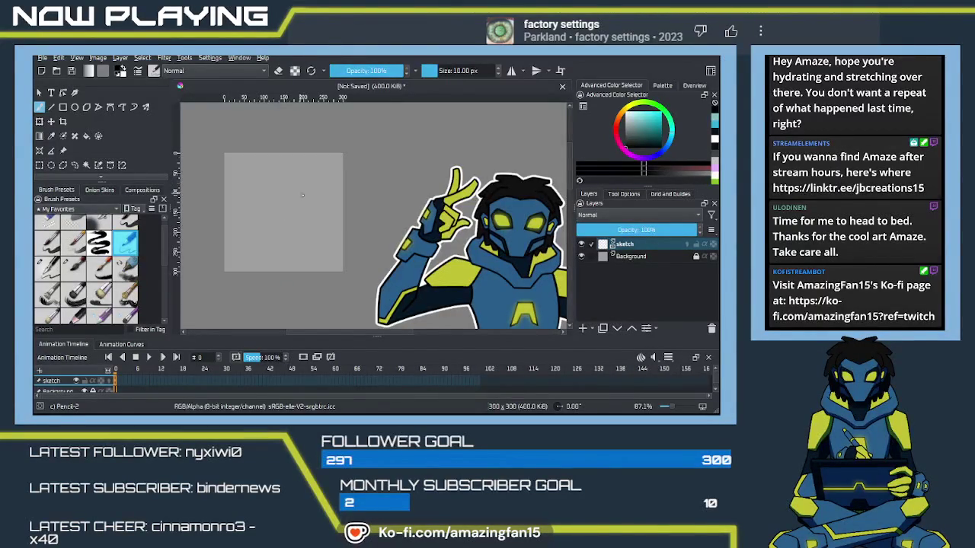
mouse_move(276, 173)
left_mouse_down()
mouse_move(320, 171)
mouse_move(322, 181)
mouse_move(267, 197)
mouse_move(326, 176)
left_mouse_up()
Sketch the head's left side down to the chin and a vertical centre guide
key("ctrl+z")
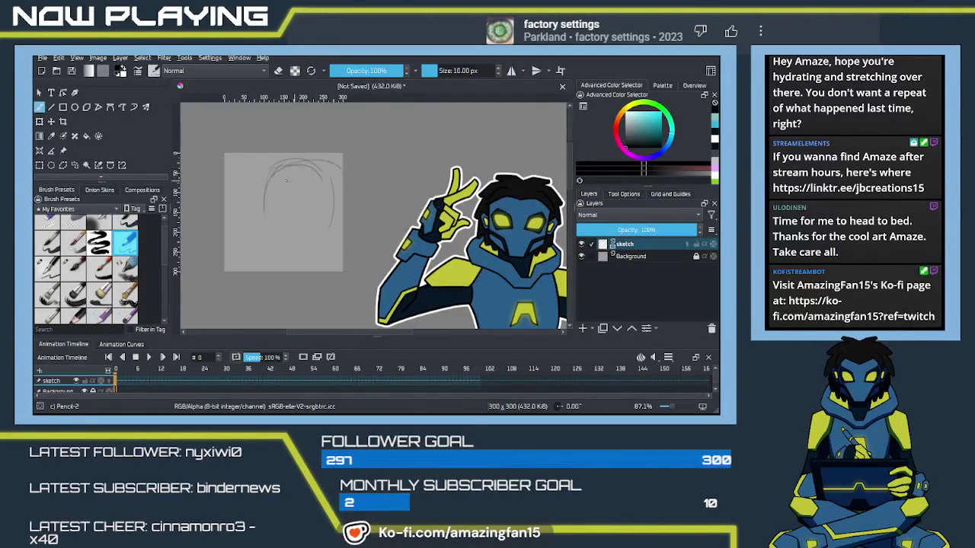
left_click_drag(265, 171, 264, 215)
key("ctrl+z")
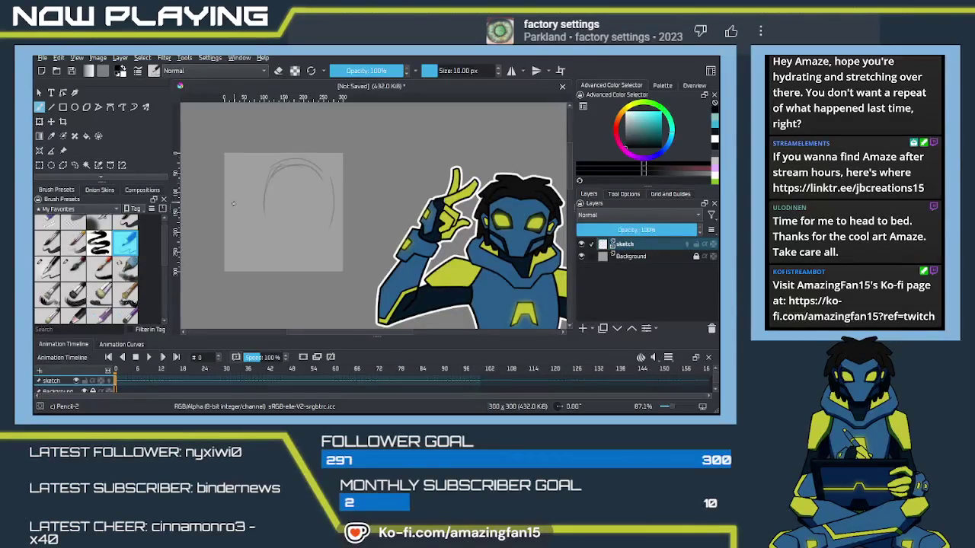
mouse_move(265, 174)
left_mouse_down()
mouse_move(264, 212)
mouse_move(281, 245)
mouse_move(330, 230)
left_mouse_up()
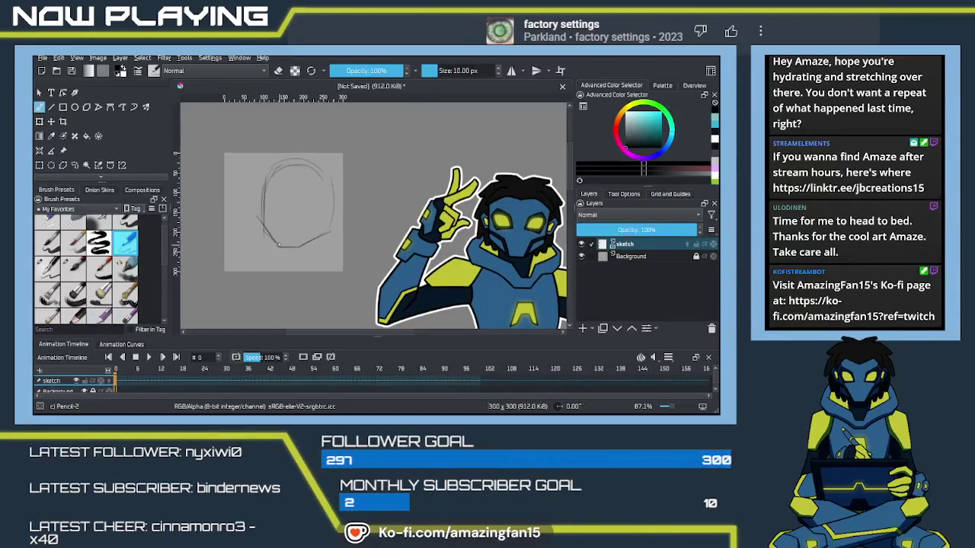
left_click_drag(276, 244, 265, 215)
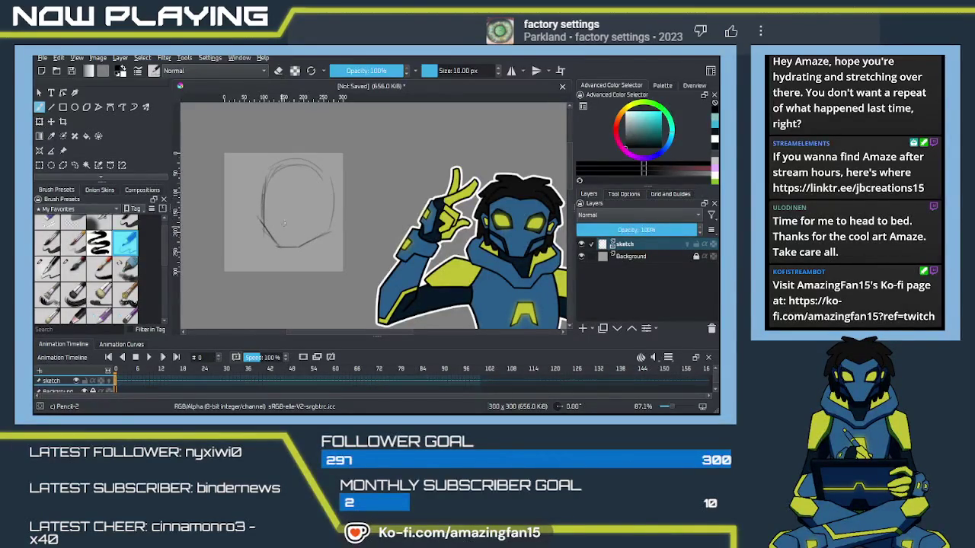
left_click_drag(285, 178, 285, 232)
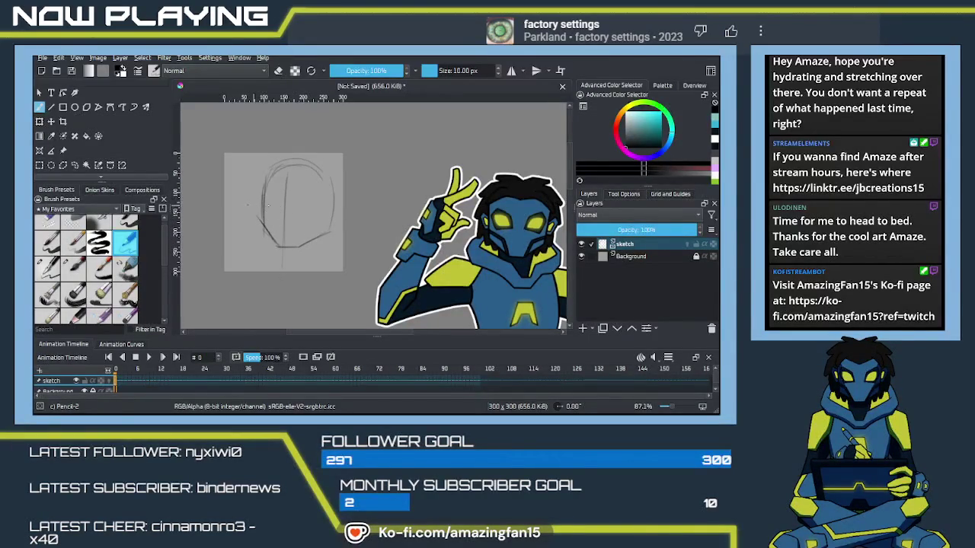
Redraw the head's right contour and add strokes along its top edge
left_click_drag(331, 174, 335, 233)
mouse_move(278, 174)
left_mouse_down()
mouse_move(257, 189)
mouse_move(261, 175)
left_mouse_up()
left_click_drag(291, 176, 326, 191)
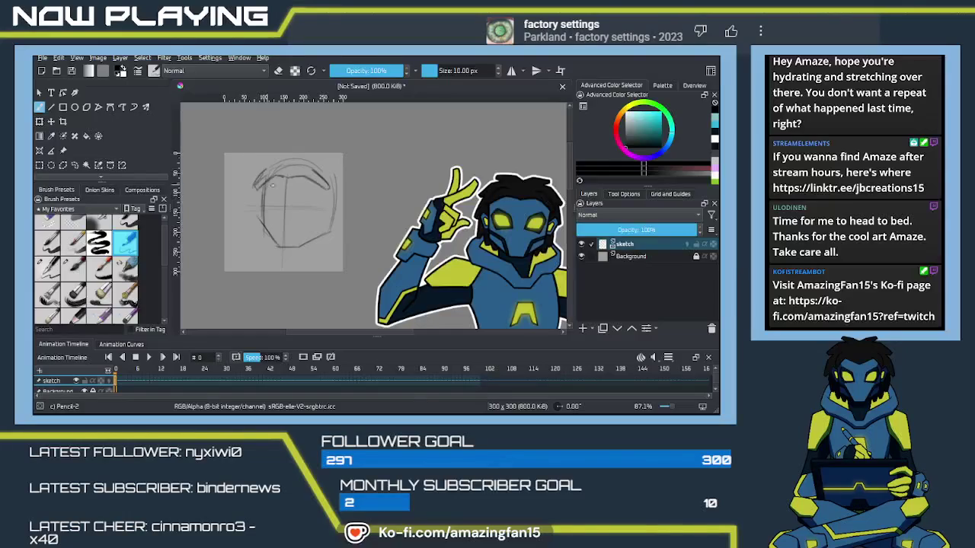
mouse_move(329, 194)
left_mouse_down()
mouse_move(324, 230)
mouse_move(327, 197)
left_mouse_up()
mouse_move(274, 163)
left_mouse_down()
mouse_move(312, 163)
mouse_move(275, 158)
left_mouse_up()
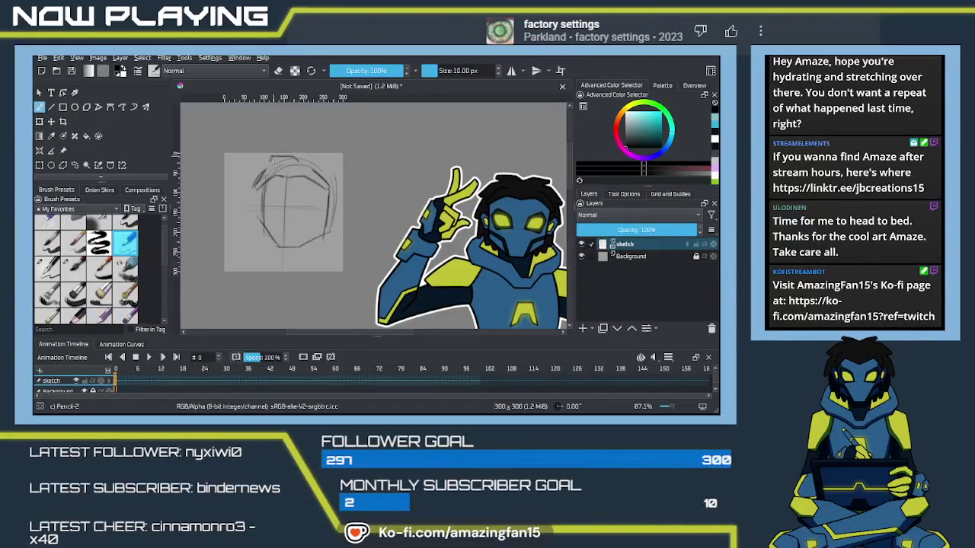
Rework the head-top stroke and darken the line on the face's left side
key("ctrl+z")
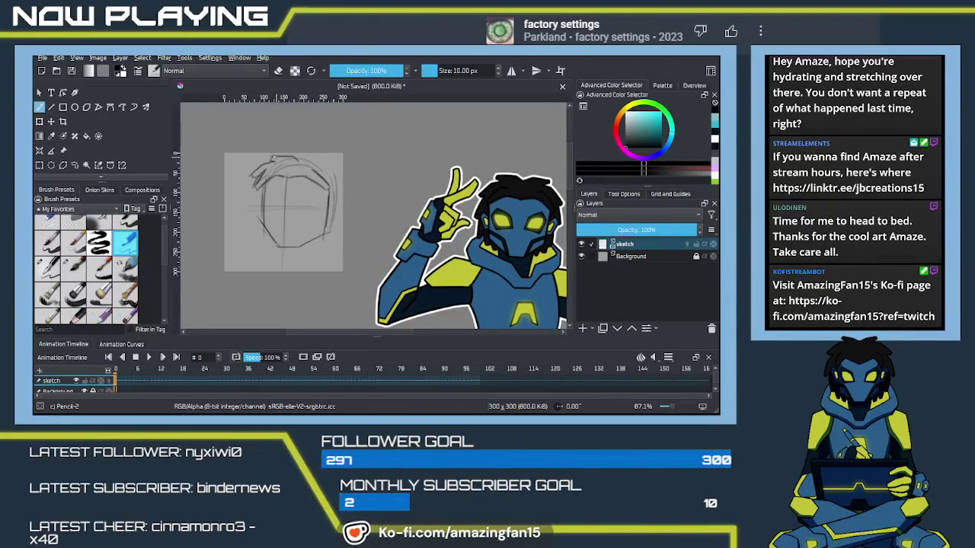
left_click_drag(270, 159, 308, 160)
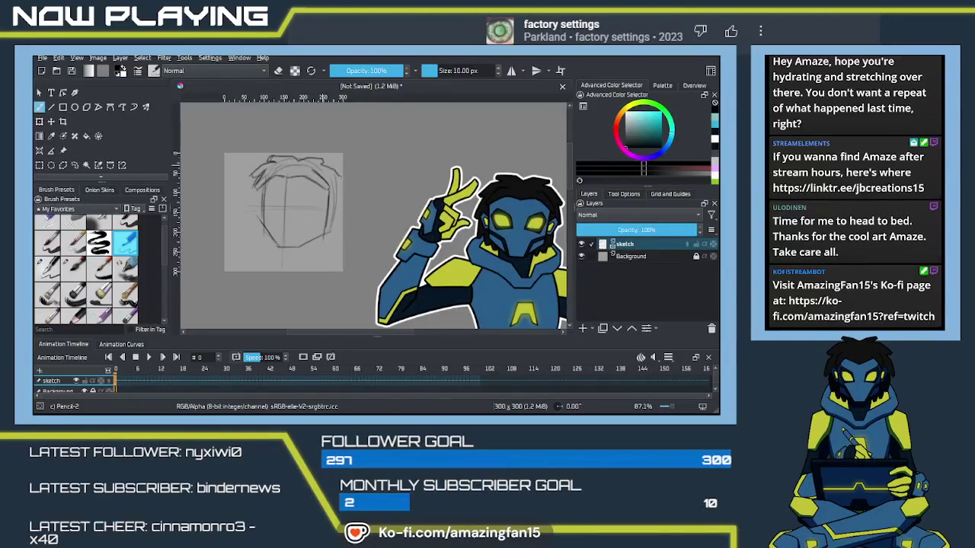
key("ctrl+z")
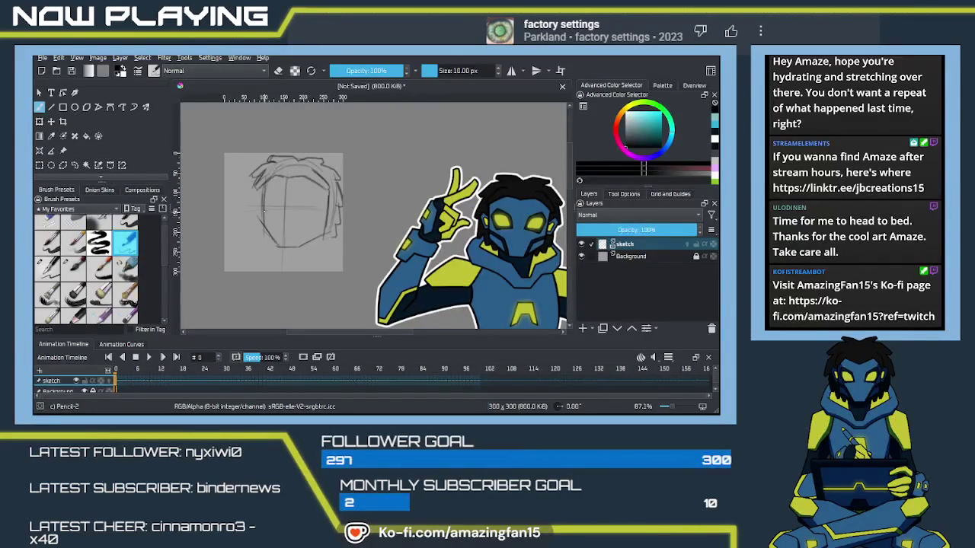
left_click_drag(261, 186, 263, 231)
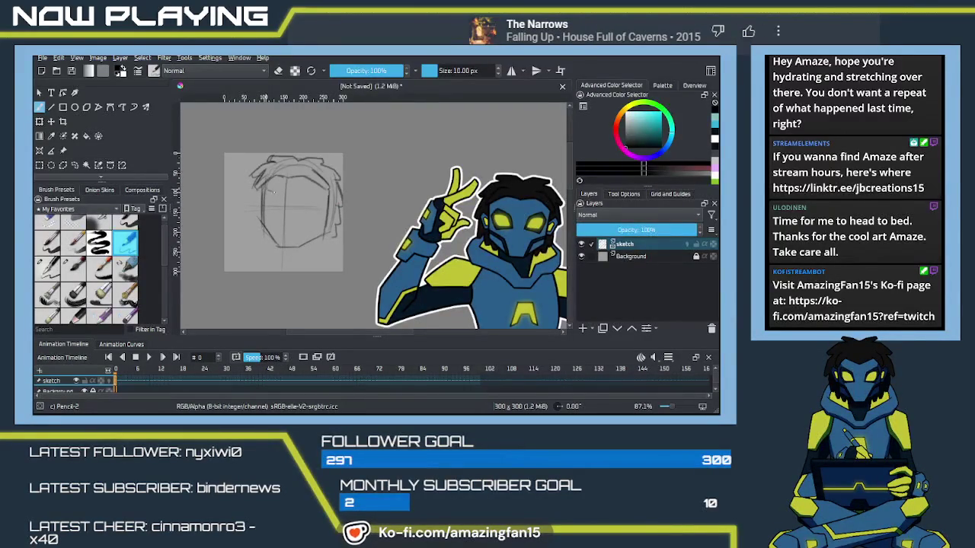
mouse_move(274, 197)
left_mouse_down()
mouse_move(276, 221)
mouse_move(321, 188)
mouse_move(308, 189)
left_mouse_up()
key("ctrl+z")
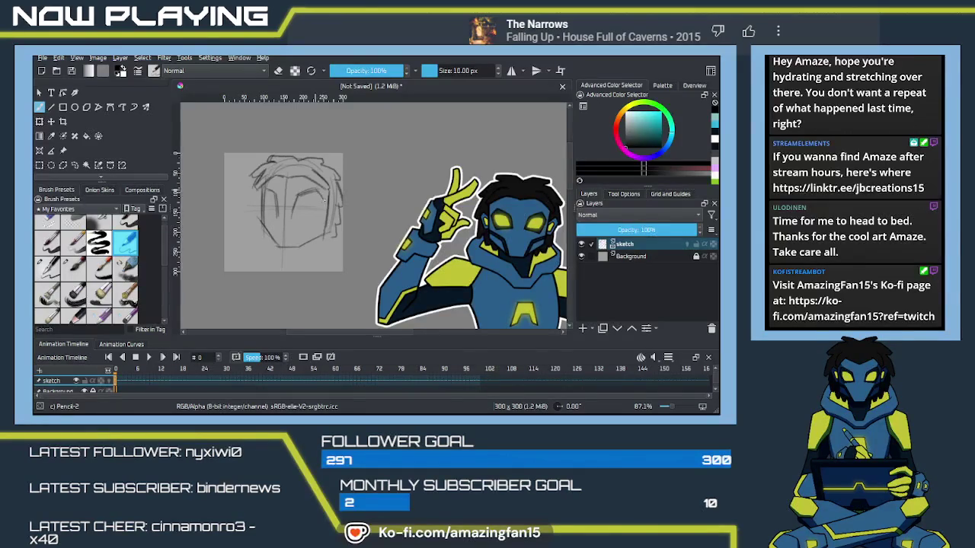
Add strokes around and inside the eyes and re-trace the left face line
mouse_move(322, 196)
left_mouse_down()
mouse_move(324, 209)
mouse_move(306, 222)
left_mouse_up()
key("ctrl+z")
key("ctrl+z")
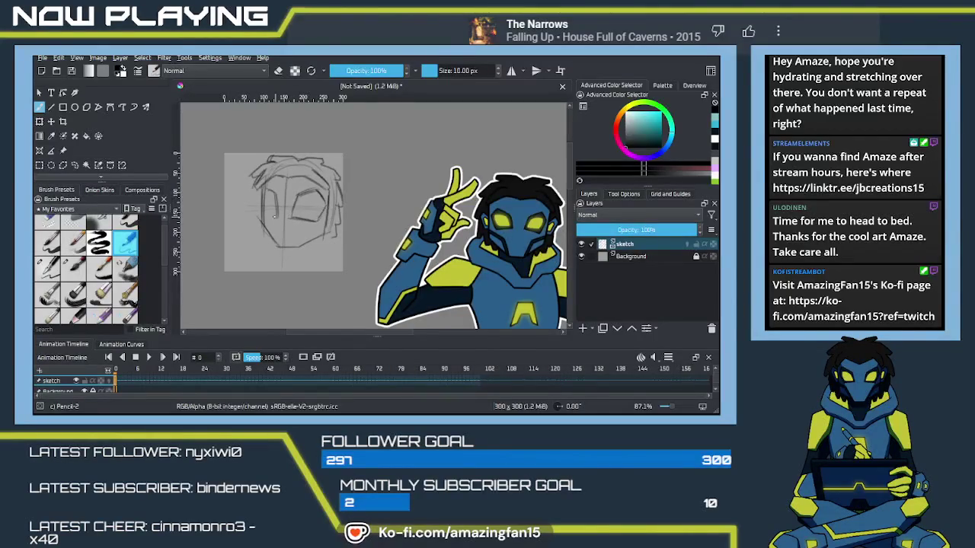
mouse_move(274, 216)
left_mouse_down()
mouse_move(262, 213)
mouse_move(263, 231)
mouse_move(283, 248)
mouse_move(303, 247)
left_mouse_up()
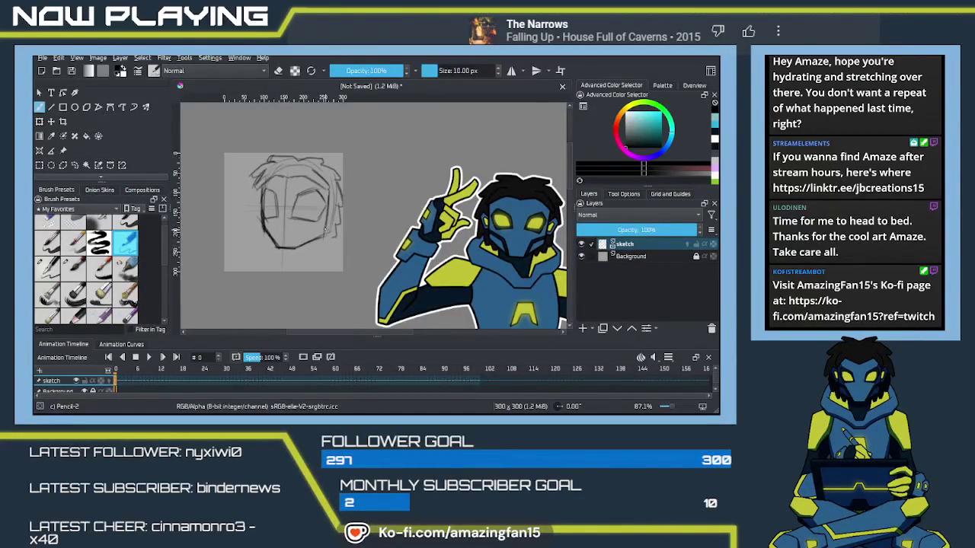
mouse_move(275, 196)
left_mouse_down()
mouse_move(276, 221)
mouse_move(281, 191)
left_mouse_up()
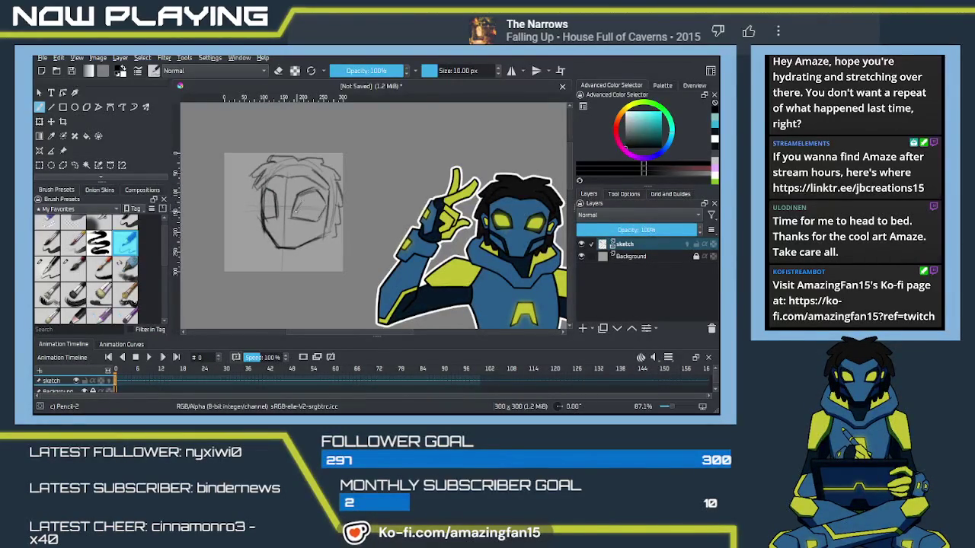
left_click_drag(299, 203, 295, 215)
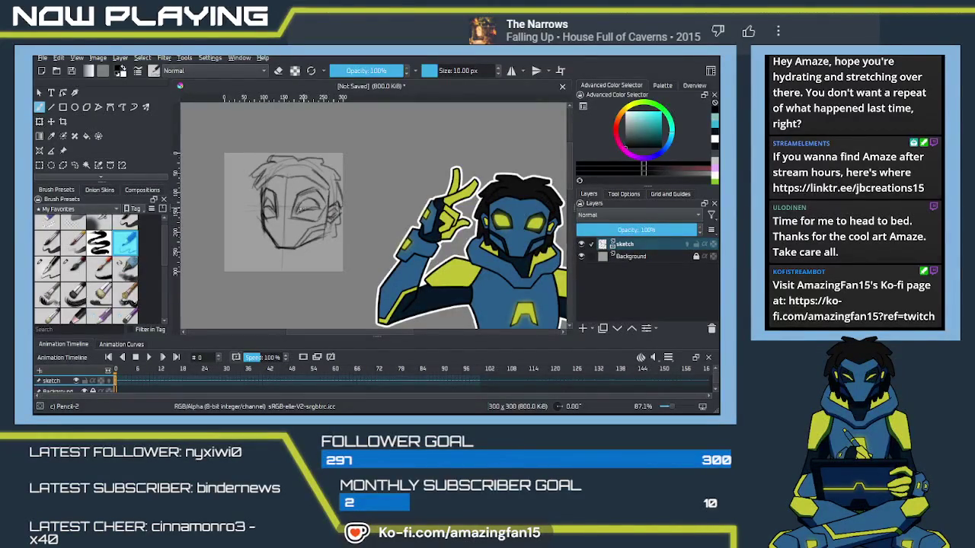
left_click_drag(339, 204, 328, 186)
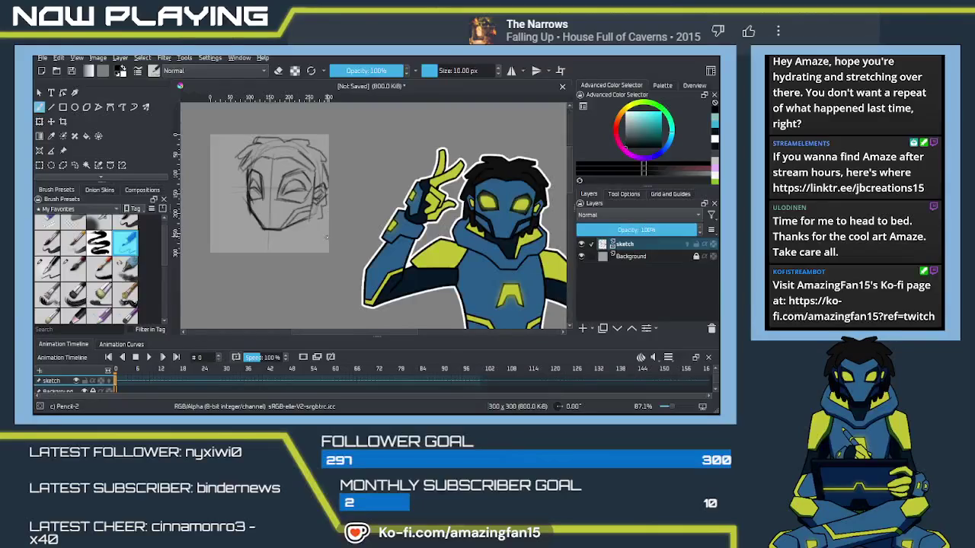
Transform the sketch layer to shift the head slightly down and left
scroll(326, 236, "up", 3)
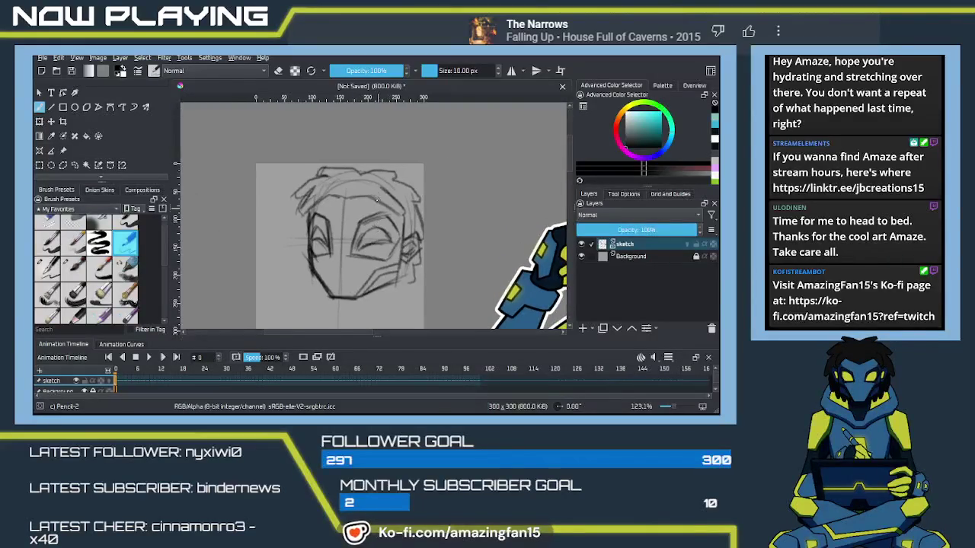
mouse_move(377, 204)
left_mouse_down()
mouse_move(305, 225)
mouse_move(356, 179)
mouse_move(359, 213)
left_mouse_up()
key("ctrl+t")
key("Return")
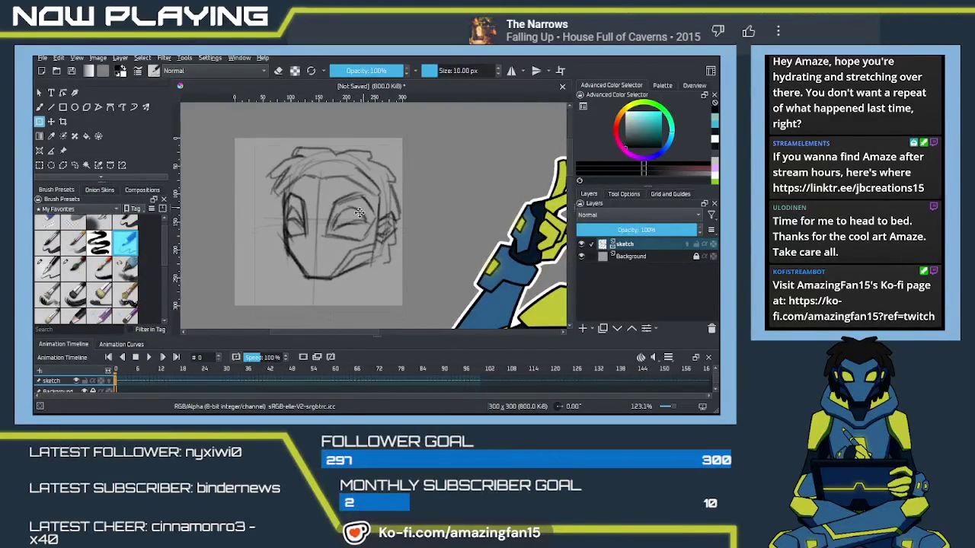
key("ctrl+t")
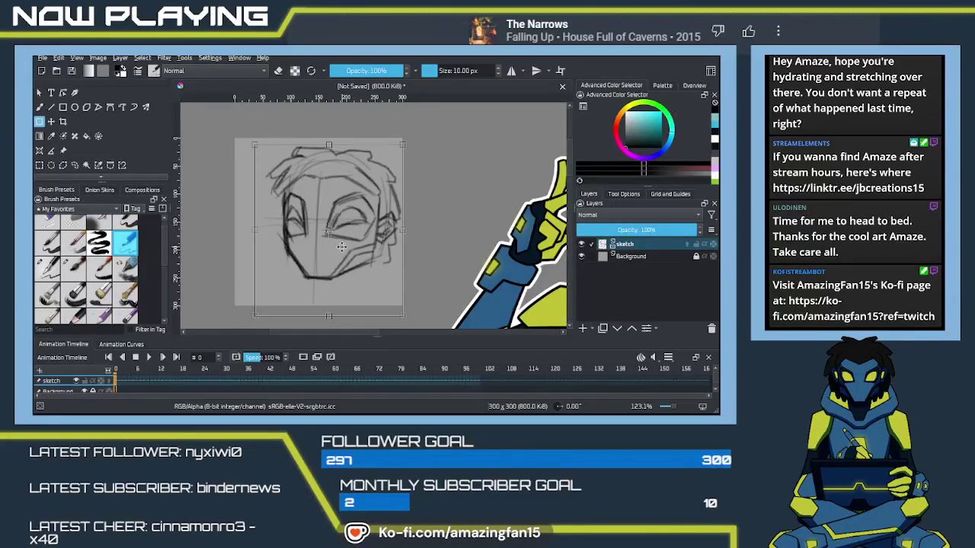
key("Return")
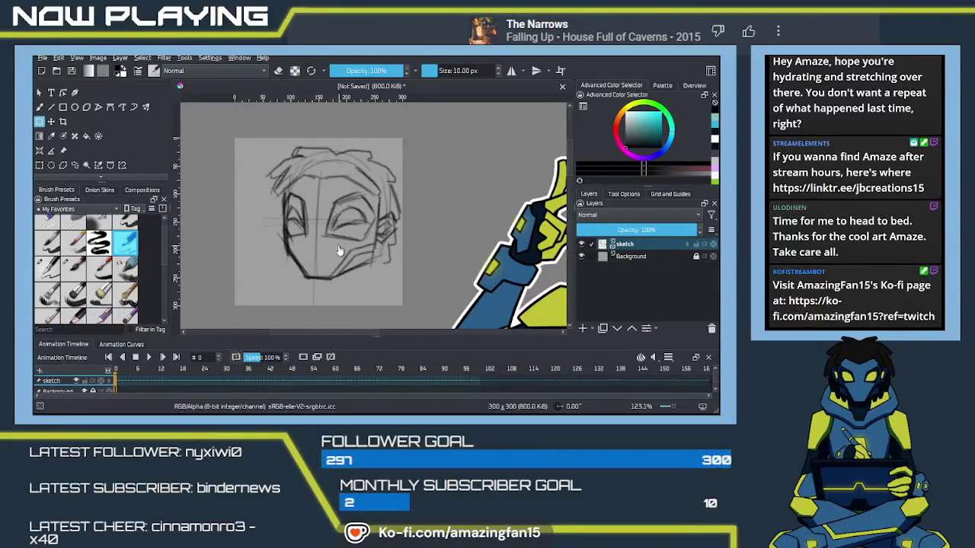
Return to the freehand brush and zoom in closer on the head sketch
key("b")
key("plus")
scroll(332, 244, "up", 1)
key("slash")
key("slash")
right_click(327, 262)
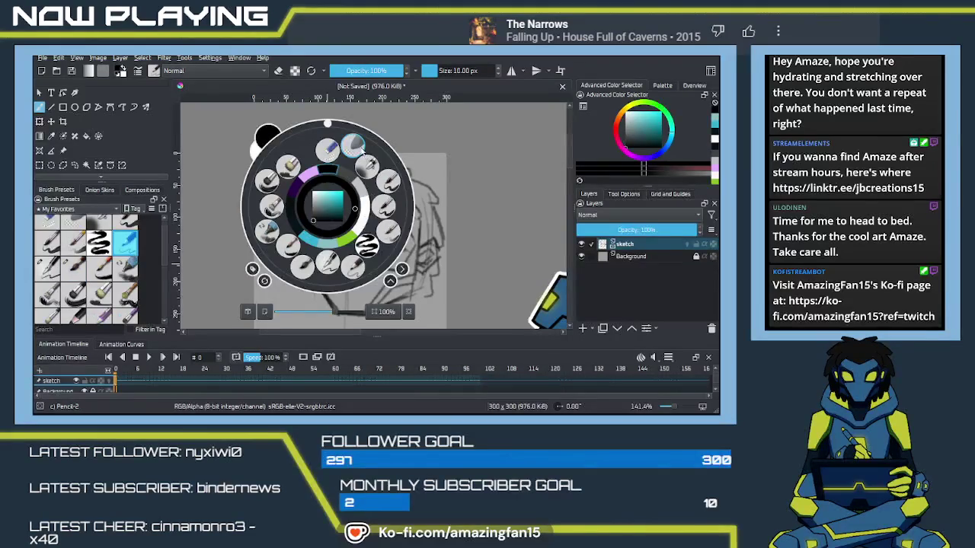
Erase the rough hair lines at the top of the head with Eraser Soft
left_click(326, 150)
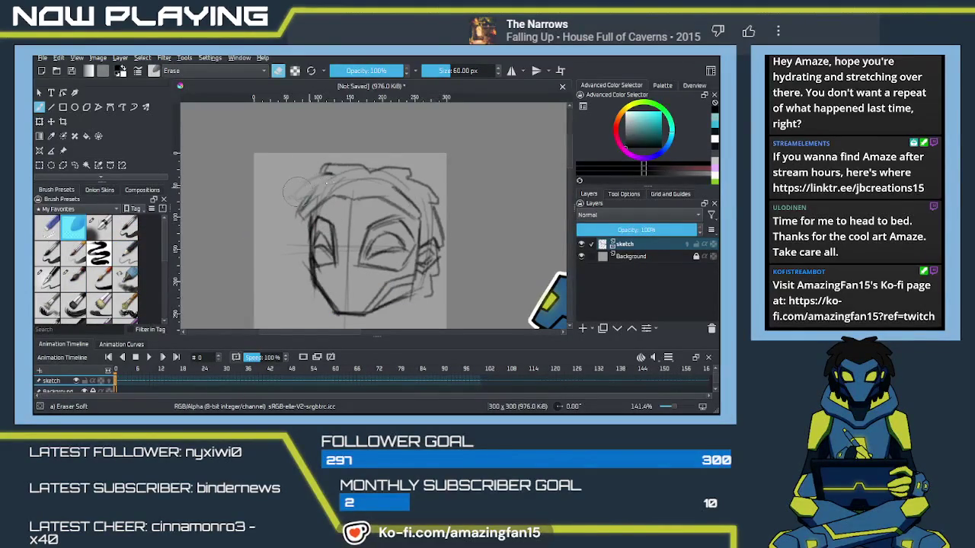
mouse_move(344, 181)
left_mouse_down()
mouse_move(349, 166)
mouse_move(419, 209)
left_mouse_up()
left_click_drag(312, 196, 284, 229)
Redraw the top-of-head outline and spiky hair strokes with the Pencil-2 brush
key("slash")
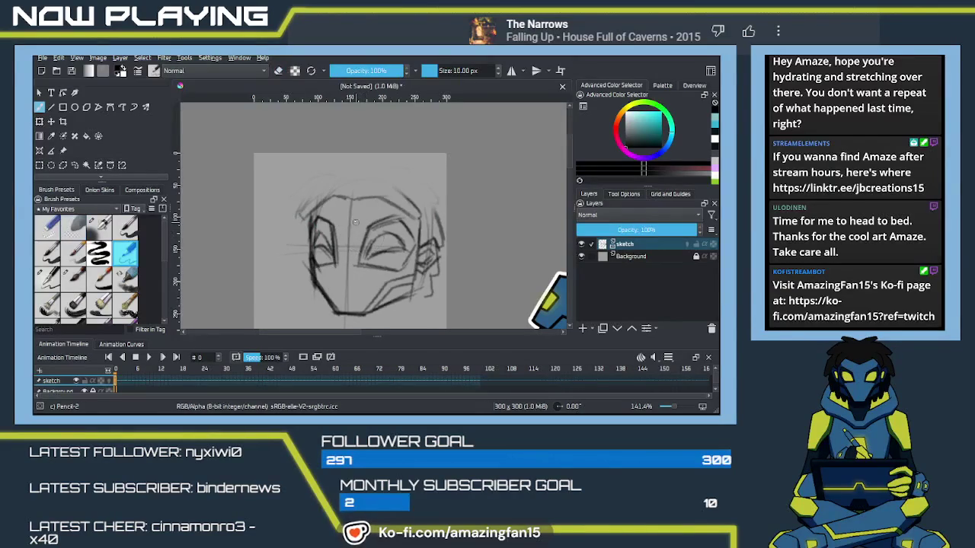
mouse_move(330, 196)
left_mouse_down()
mouse_move(321, 203)
mouse_move(368, 197)
left_mouse_up()
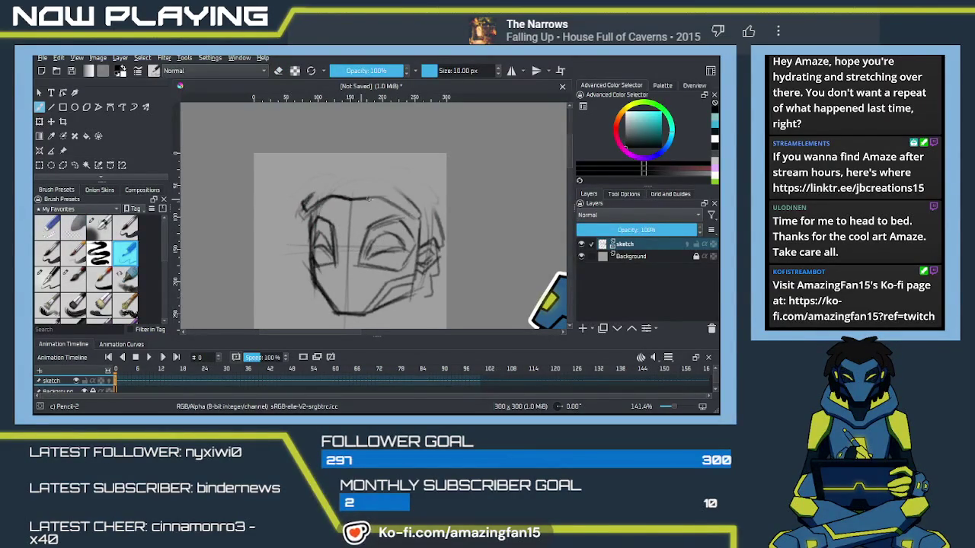
left_click_drag(376, 199, 418, 218)
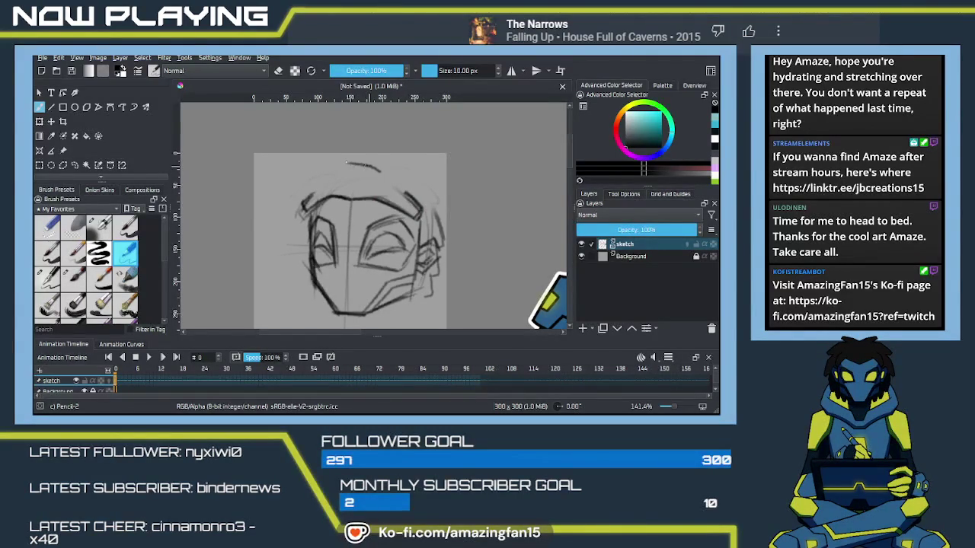
mouse_move(344, 173)
left_mouse_down()
mouse_move(306, 181)
mouse_move(320, 190)
left_mouse_up()
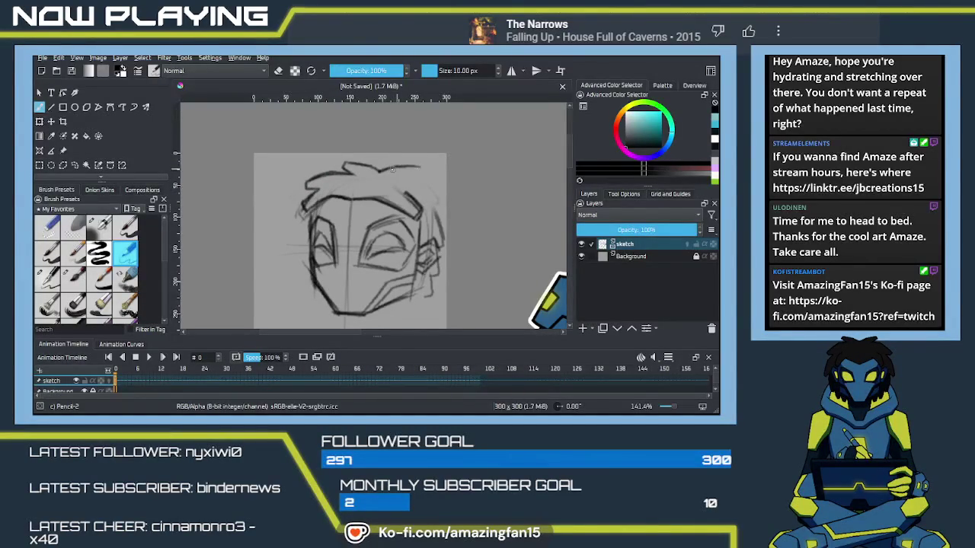
left_click_drag(377, 170, 419, 172)
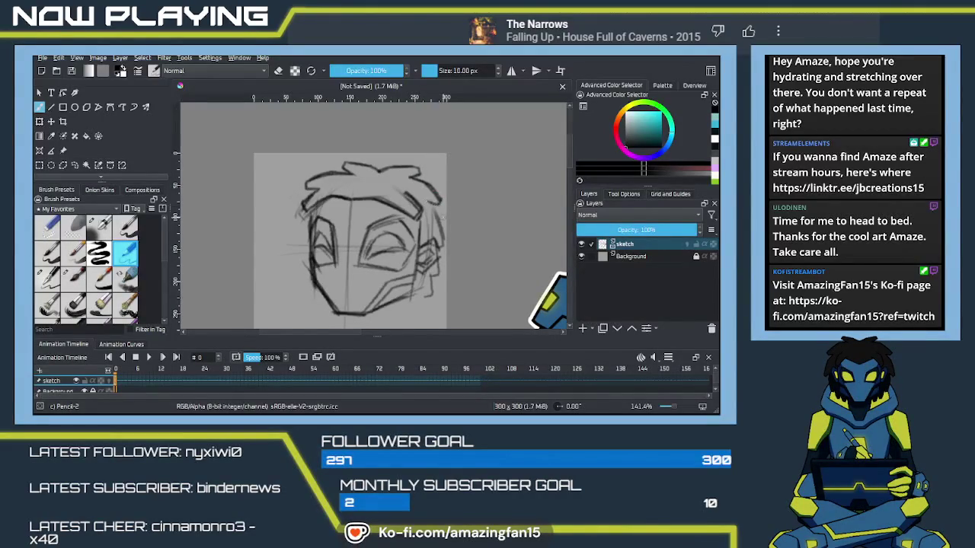
mouse_move(375, 271)
left_mouse_down()
mouse_move(404, 222)
mouse_move(385, 213)
mouse_move(393, 228)
mouse_move(411, 206)
mouse_move(396, 219)
left_mouse_up()
Erase the sketch lines around both eyes and redraw cleaner eye edges with the pencil
key("e")
mouse_move(349, 190)
left_mouse_down()
mouse_move(327, 207)
mouse_move(329, 221)
left_mouse_up()
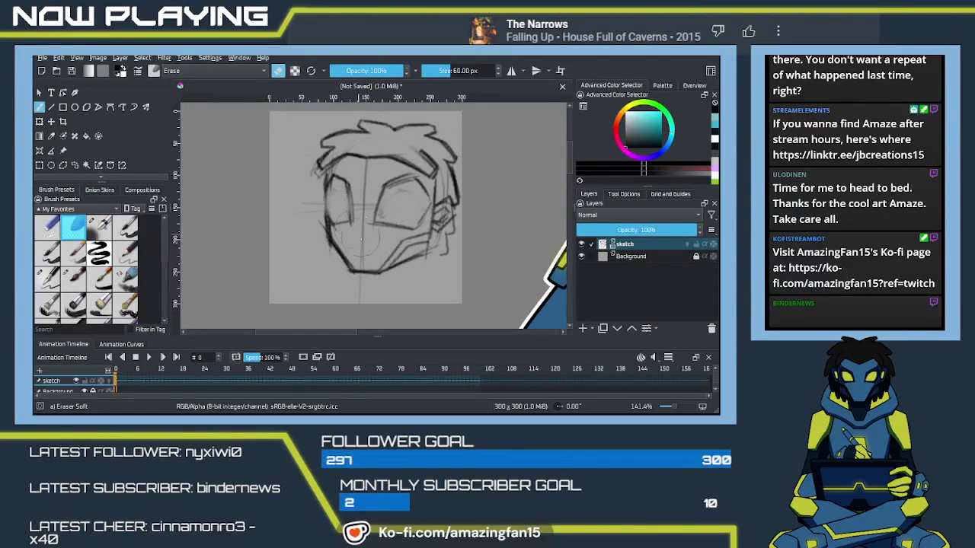
key("e")
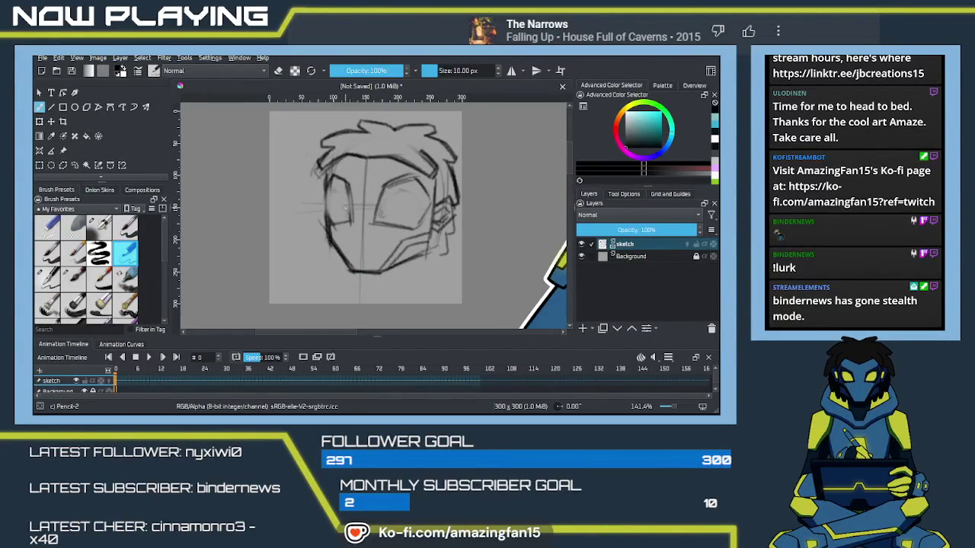
left_click_drag(348, 186, 351, 223)
key("ctrl+z")
left_click_drag(387, 188, 376, 220)
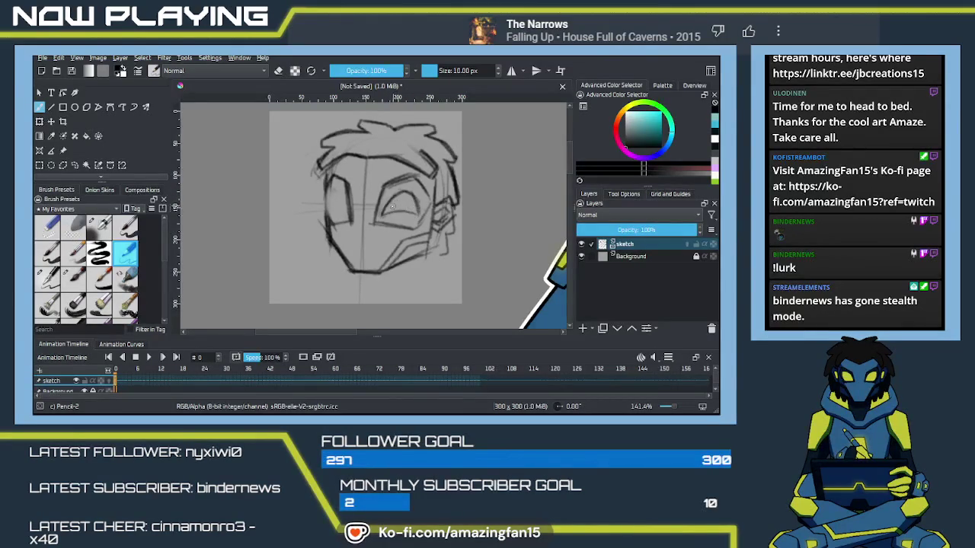
mouse_move(404, 212)
left_mouse_down()
mouse_move(386, 205)
mouse_move(408, 208)
mouse_move(378, 218)
mouse_move(420, 218)
left_mouse_up()
key("ctrl+z")
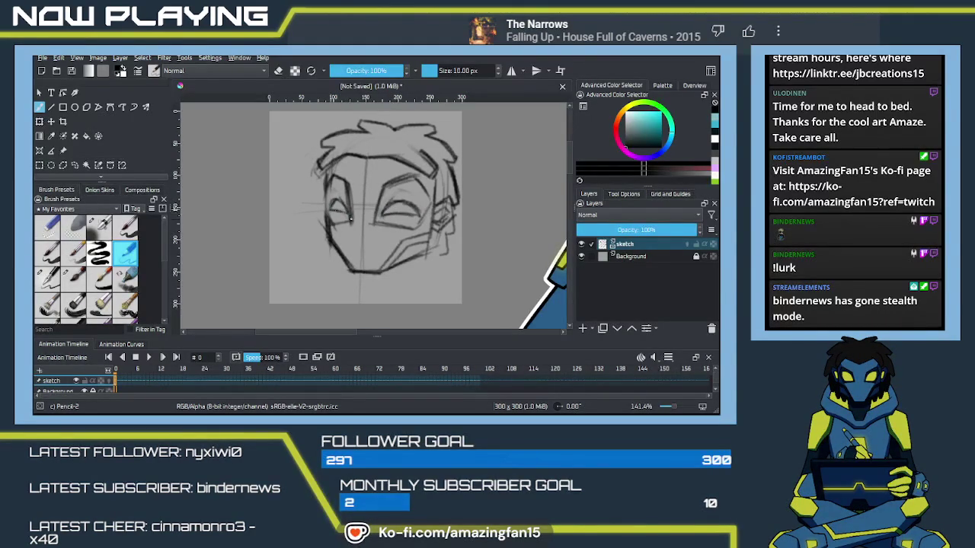
Darken the left cheek outline, zoom out, and begin opening hunter's beast.kra
left_click_drag(327, 175, 329, 221)
scroll(219, 168, "down", 3)
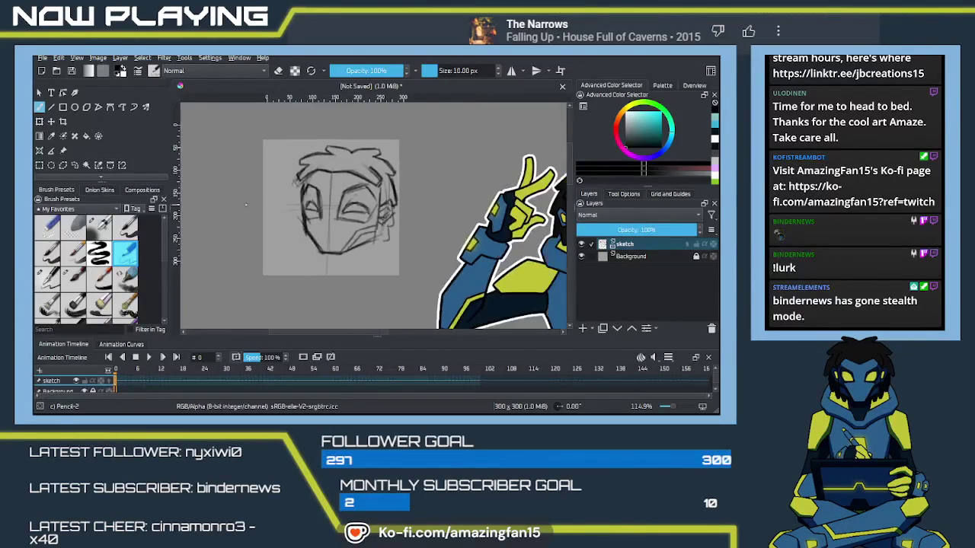
key("alt")
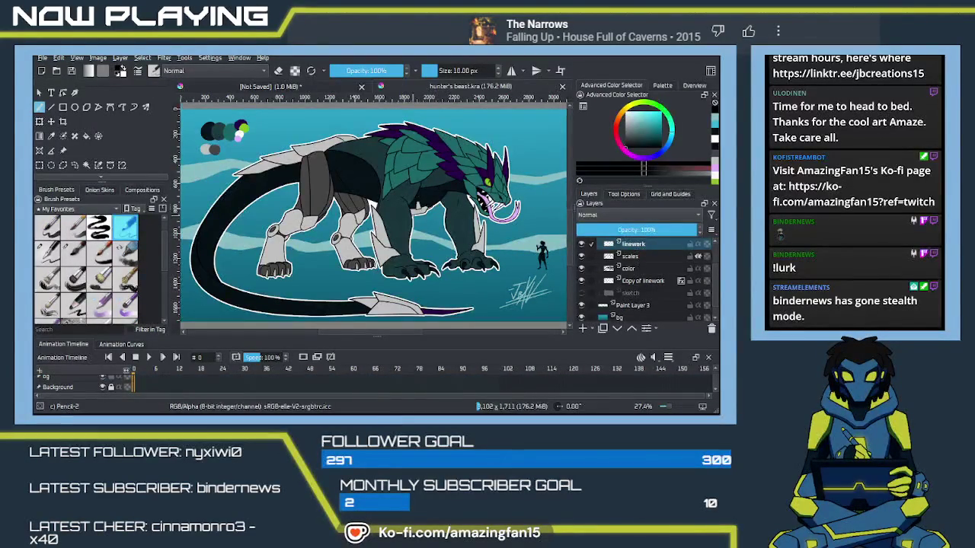
scroll(350, 224, "up", 1)
scroll(350, 224, "up", 1)
scroll(351, 224, "up", 1)
scroll(350, 224, "up", 2)
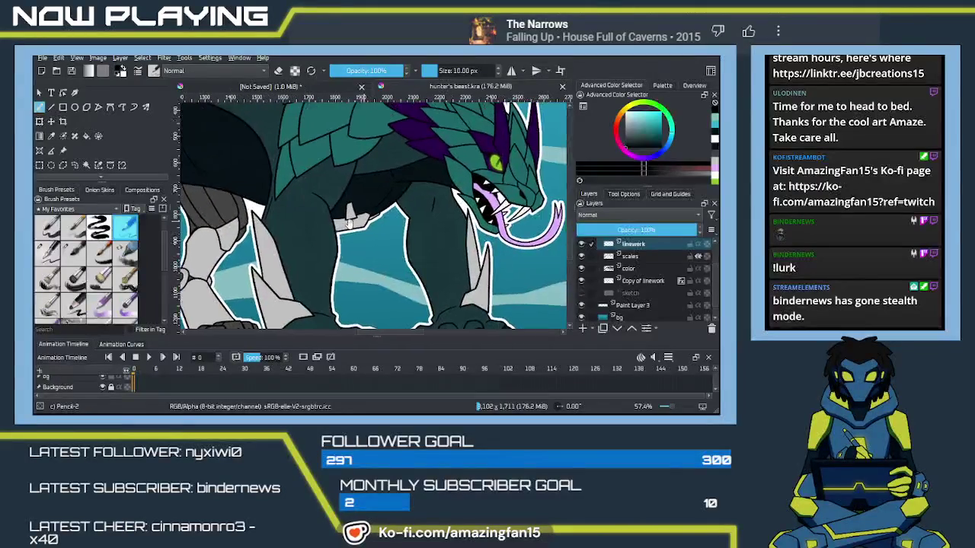
left_click_drag(418, 188, 376, 227)
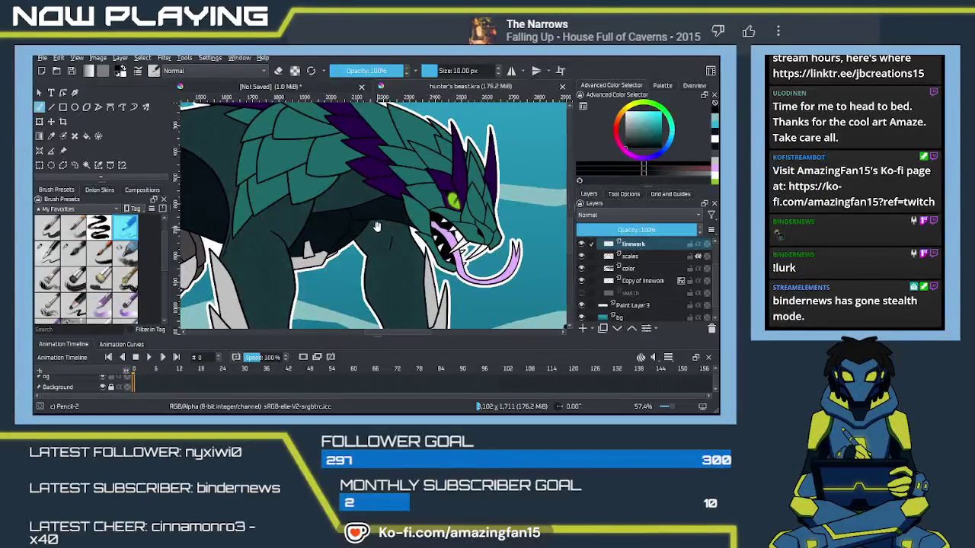
mouse_move(358, 179)
left_mouse_down()
mouse_move(307, 200)
mouse_move(323, 183)
left_mouse_up()
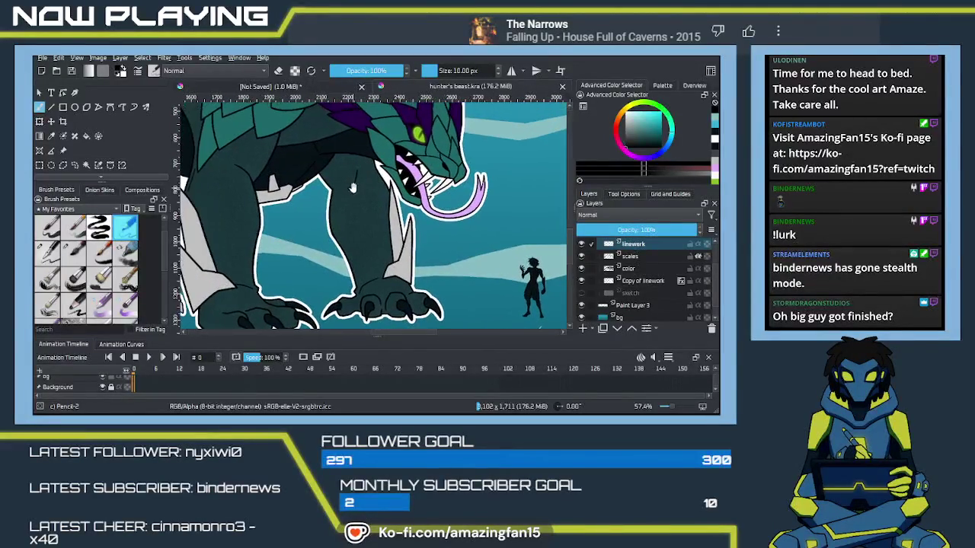
left_click_drag(323, 183, 398, 204)
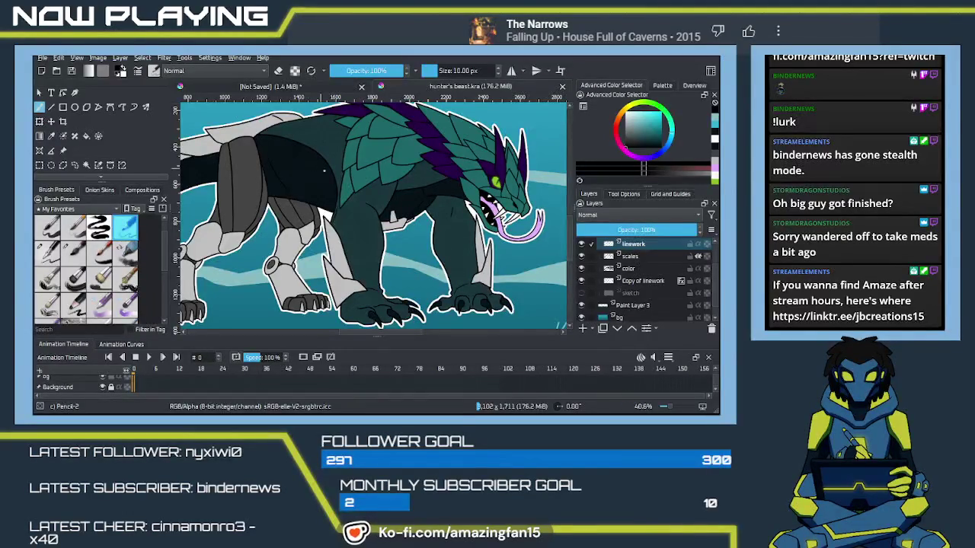
Zoom out and pan the beast artwork, then close the hunter's beast.kra document
scroll(373, 214, "down", 1)
scroll(373, 213, "down", 2)
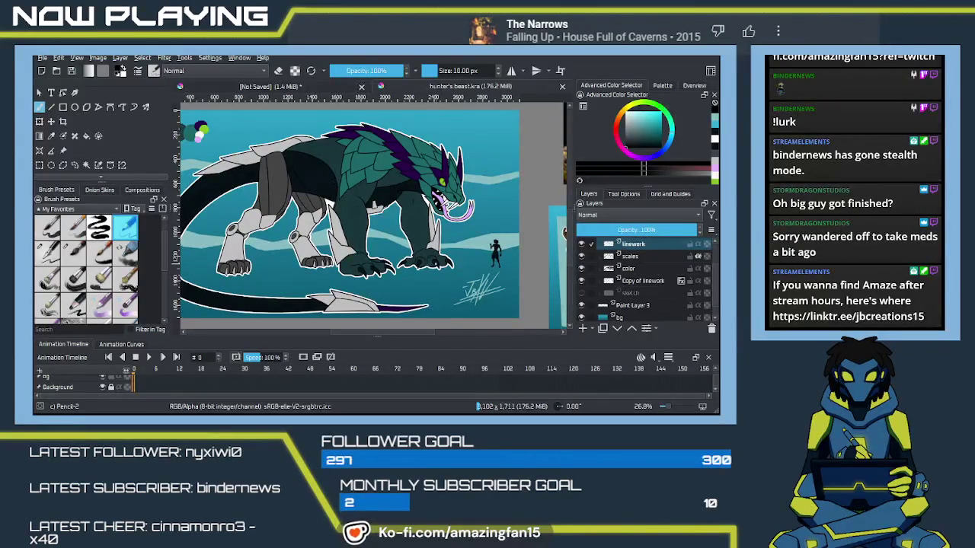
left_click_drag(420, 229, 455, 241)
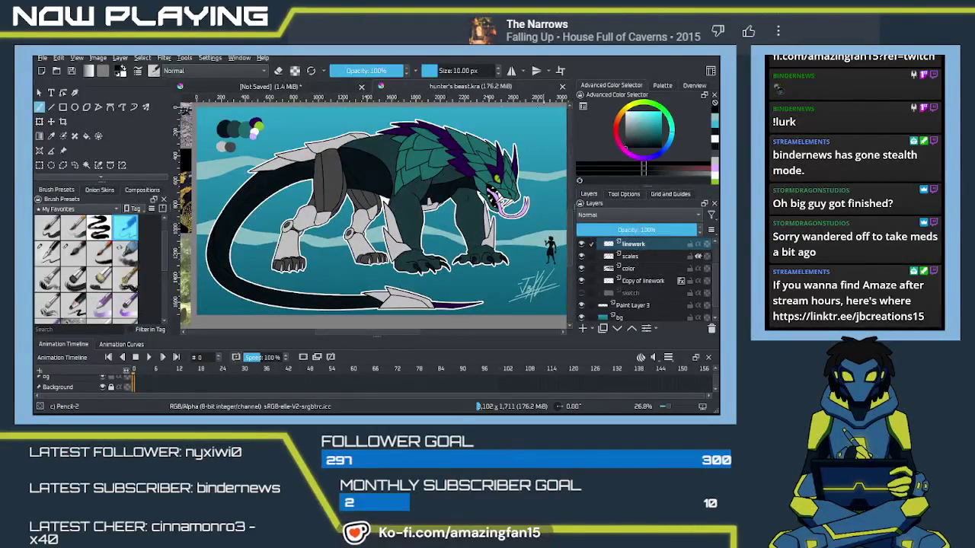
left_click(562, 86)
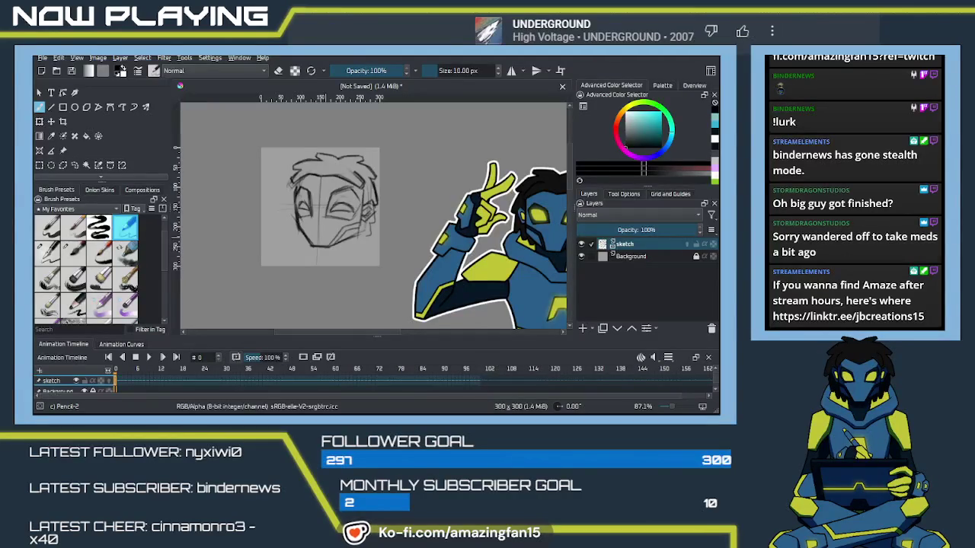
key("ctrl+s")
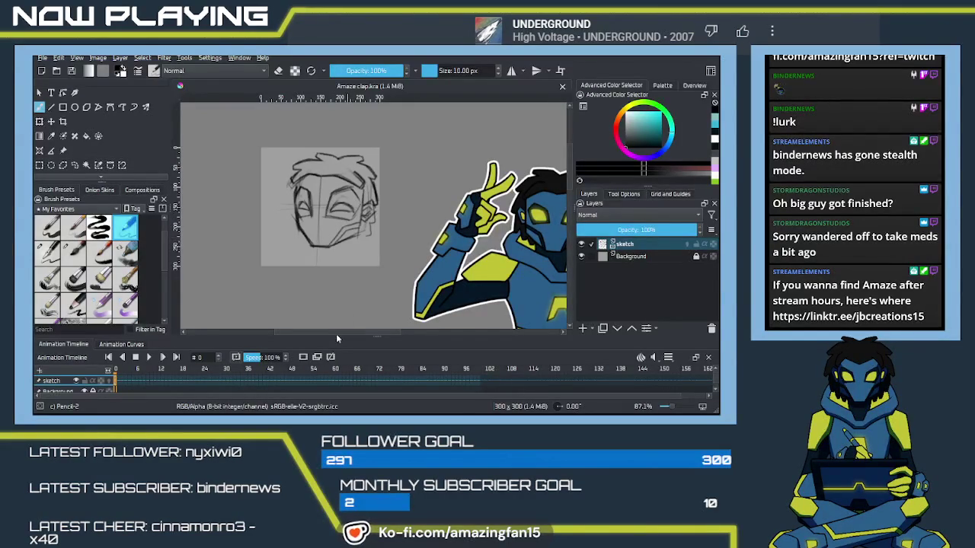
scroll(341, 243, "up", 5)
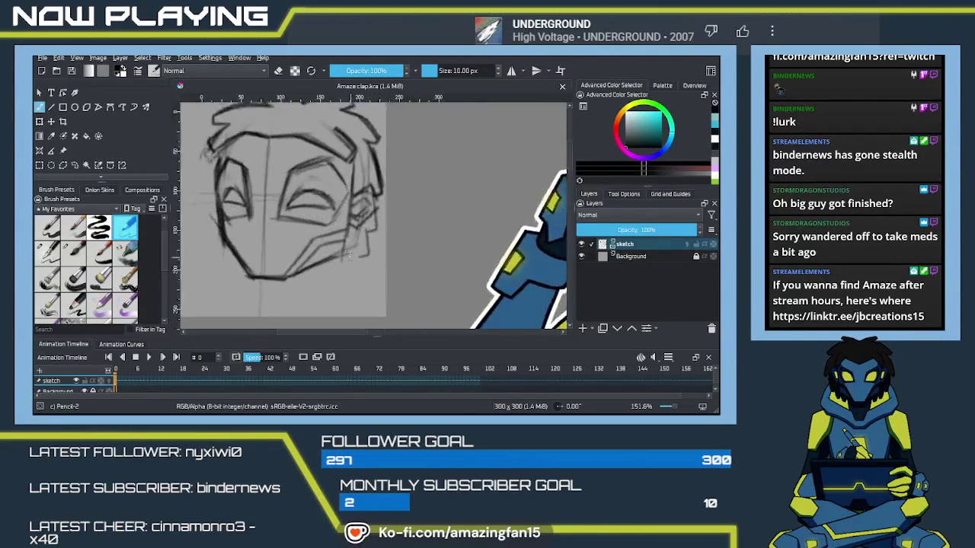
Erase stray lines near the left eye, then darken the left face, cheek and eye-socket lines
left_click_drag(244, 194, 395, 243)
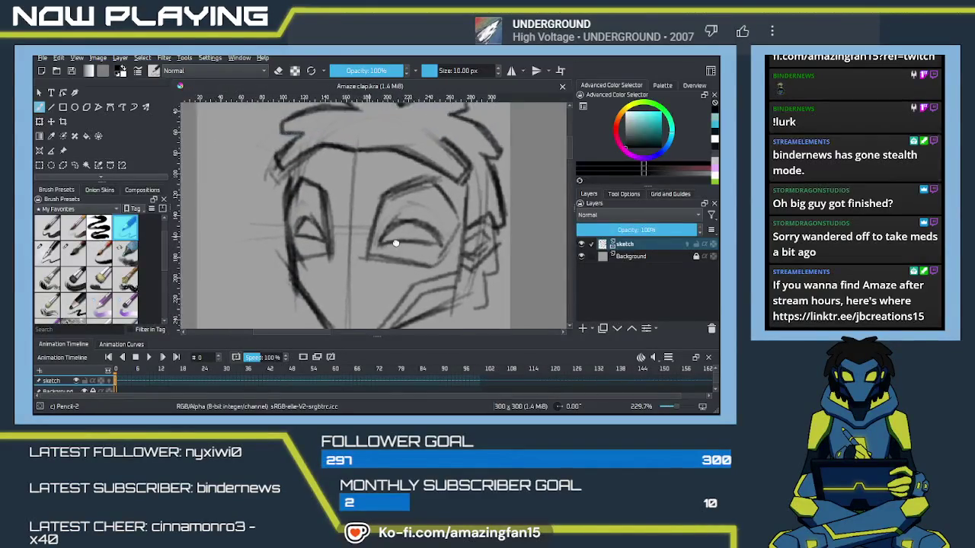
key("e")
mouse_move(325, 210)
left_mouse_down()
mouse_move(312, 301)
mouse_move(347, 202)
mouse_move(367, 230)
mouse_move(350, 266)
mouse_move(335, 228)
mouse_move(360, 235)
left_mouse_up()
key("slash")
mouse_move(359, 145)
left_mouse_down()
mouse_move(344, 219)
mouse_move(346, 294)
mouse_move(352, 219)
left_mouse_up()
left_click_drag(391, 188, 394, 232)
left_click_drag(390, 186, 398, 228)
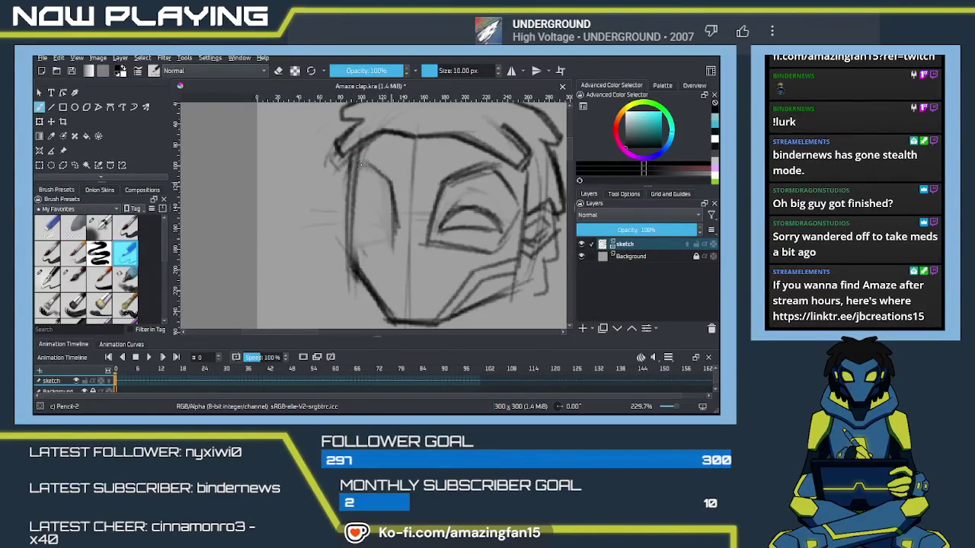
mouse_move(370, 163)
left_mouse_down()
mouse_move(348, 204)
mouse_move(350, 232)
left_mouse_up()
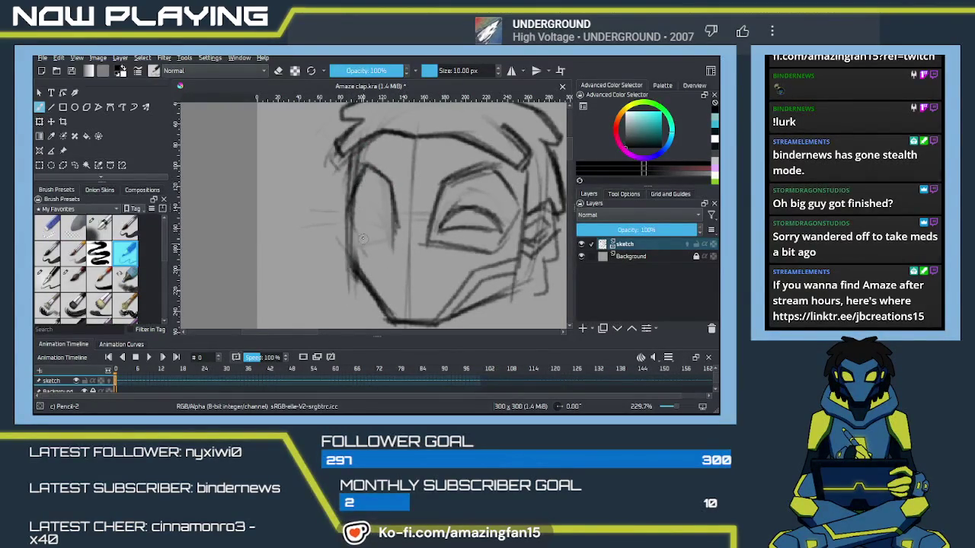
mouse_move(364, 182)
left_mouse_down()
mouse_move(348, 230)
mouse_move(373, 245)
mouse_move(388, 241)
mouse_move(350, 274)
left_mouse_up()
left_click_drag(352, 162, 348, 221)
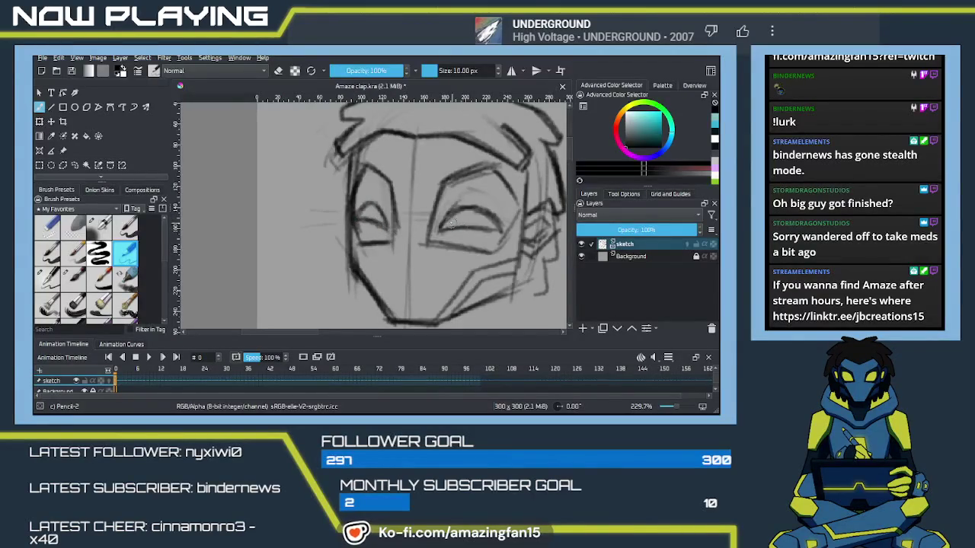
Outline the ear and reinforce the right eyebrow, then zoom out to view the whole sketch
scroll(447, 237, "right", 3)
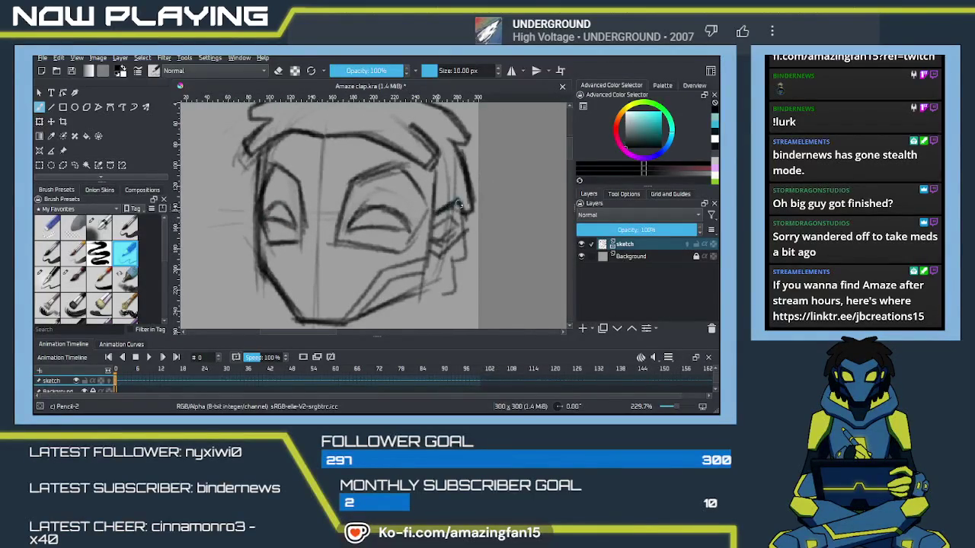
mouse_move(467, 231)
left_mouse_down()
mouse_move(431, 245)
mouse_move(472, 236)
left_mouse_up()
mouse_move(473, 194)
left_mouse_down()
mouse_move(437, 299)
mouse_move(390, 280)
mouse_move(355, 319)
left_mouse_up()
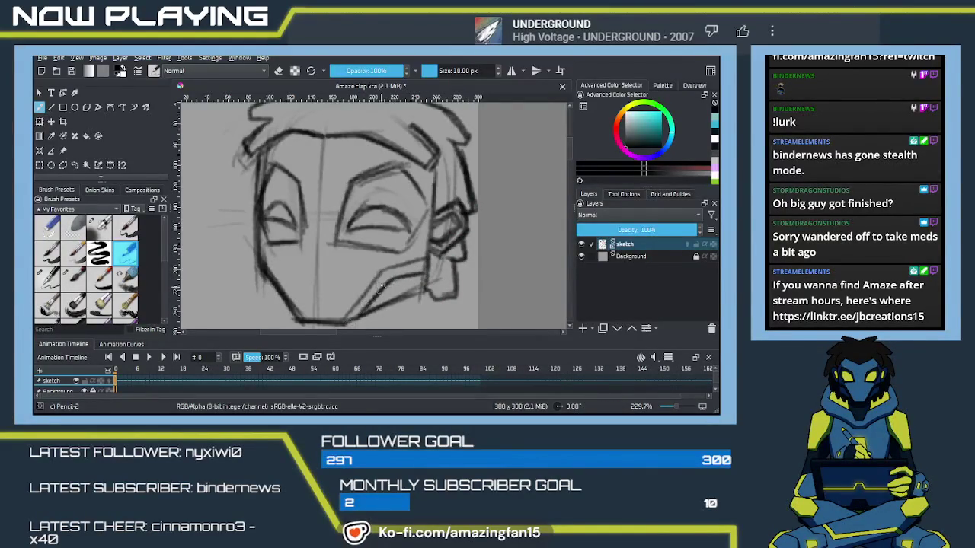
scroll(375, 292, "up", 3)
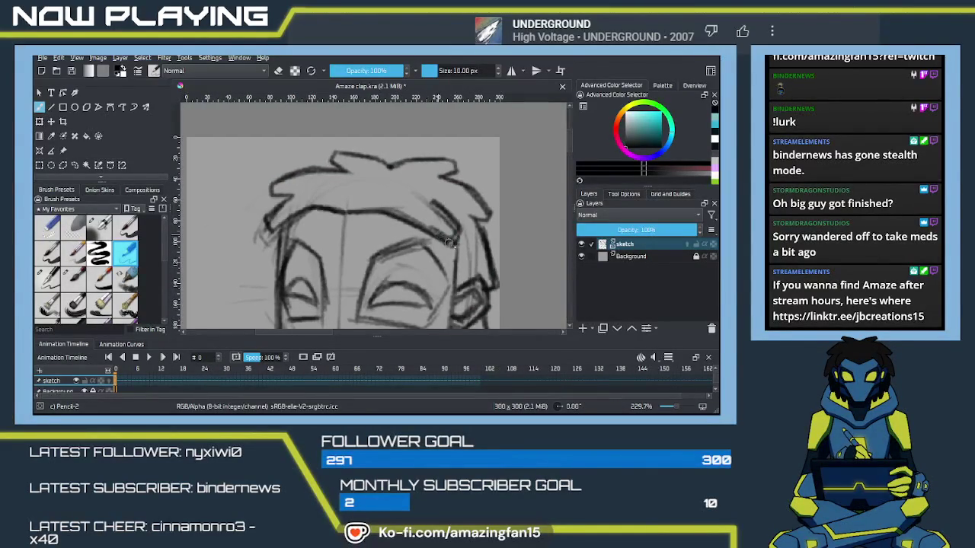
left_click_drag(442, 237, 470, 199)
mouse_move(413, 212)
left_mouse_down()
mouse_move(457, 207)
mouse_move(478, 243)
mouse_move(449, 285)
mouse_move(377, 280)
left_mouse_up()
left_click_drag(346, 219, 344, 282)
key("ctrl+z")
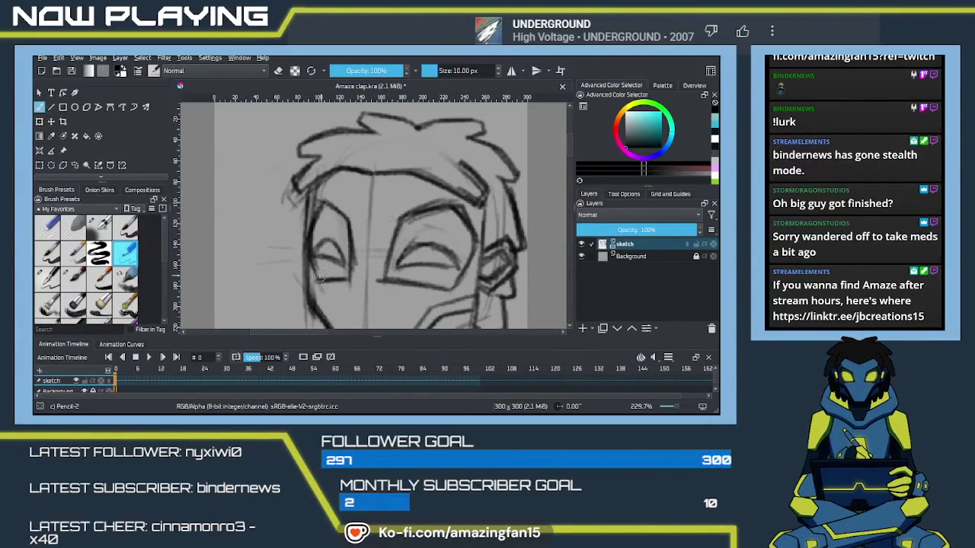
key("minus")
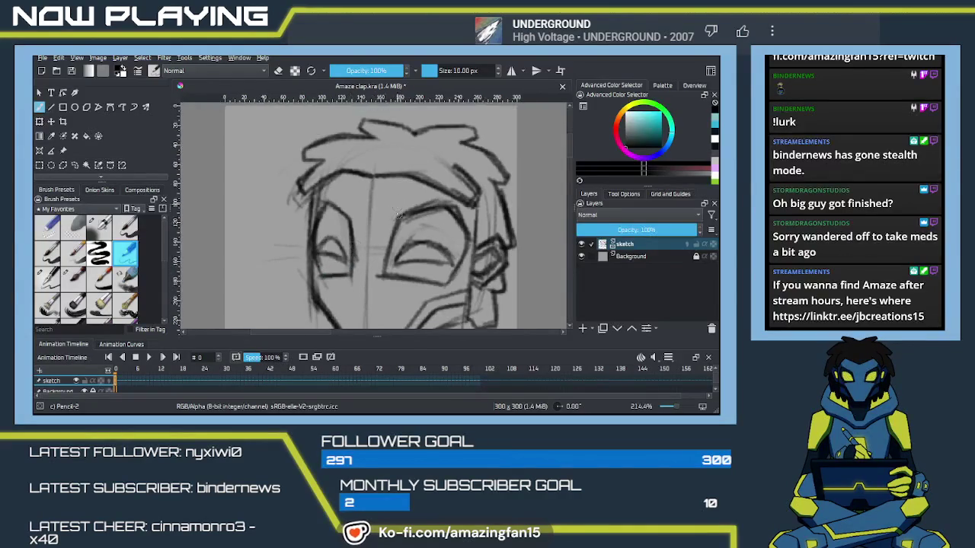
key("minus")
key("minus")
left_click_drag(398, 258, 412, 234)
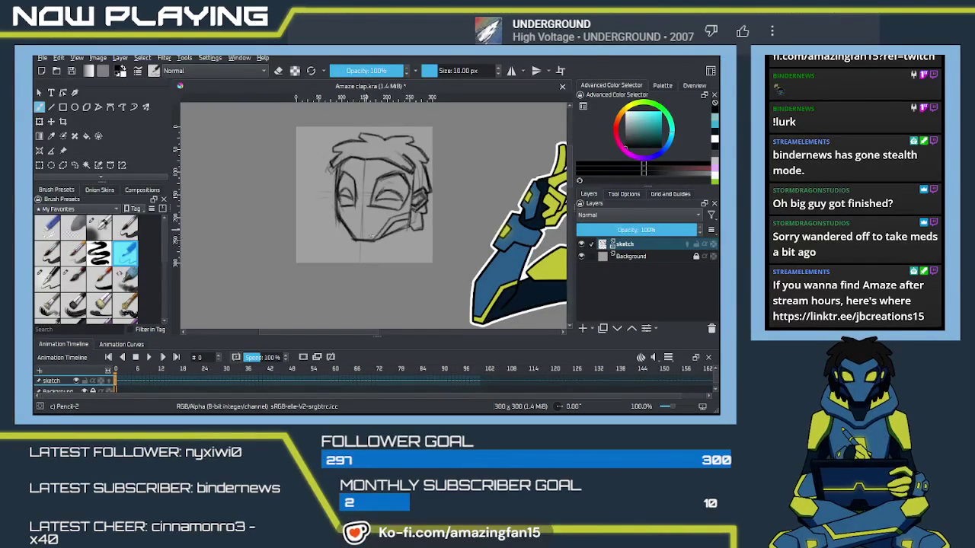
Zoom in to 174% and redraw the right jaw and cheek with darker Pencil-2 strokes
left_click_drag(366, 242, 319, 223)
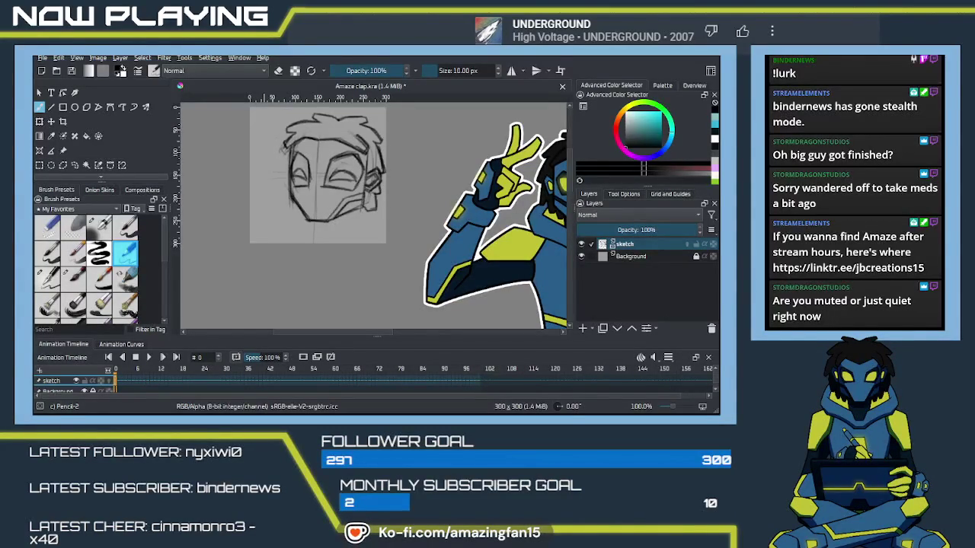
key("alt+Tab")
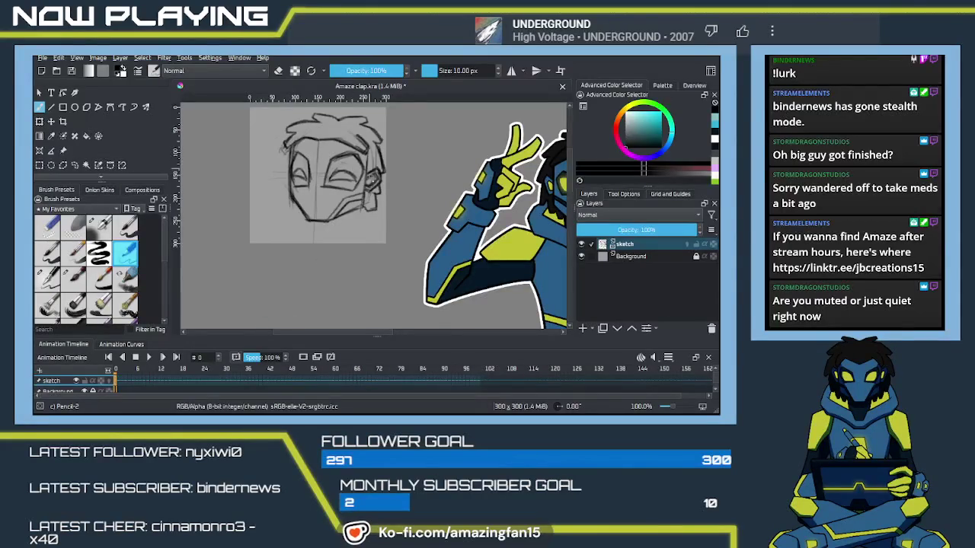
scroll(363, 248, "up", 1)
scroll(364, 248, "up", 1)
scroll(364, 248, "up", 2)
left_click_drag(363, 248, 409, 304)
left_click_drag(408, 179, 397, 252)
key("ctrl+z")
mouse_move(407, 172)
left_mouse_down()
mouse_move(391, 259)
mouse_move(367, 248)
mouse_move(386, 247)
left_mouse_up()
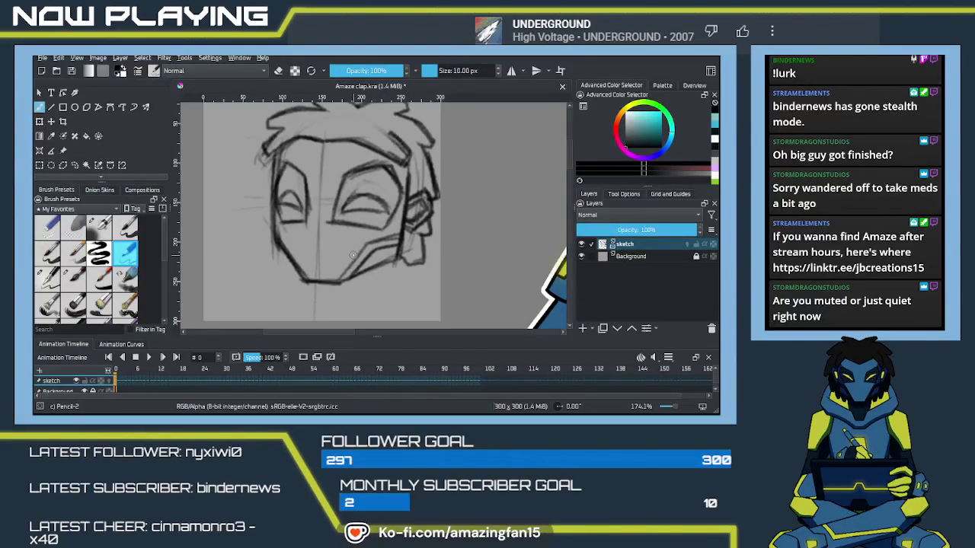
mouse_move(352, 256)
left_mouse_down()
mouse_move(465, 246)
mouse_move(558, 268)
left_mouse_up()
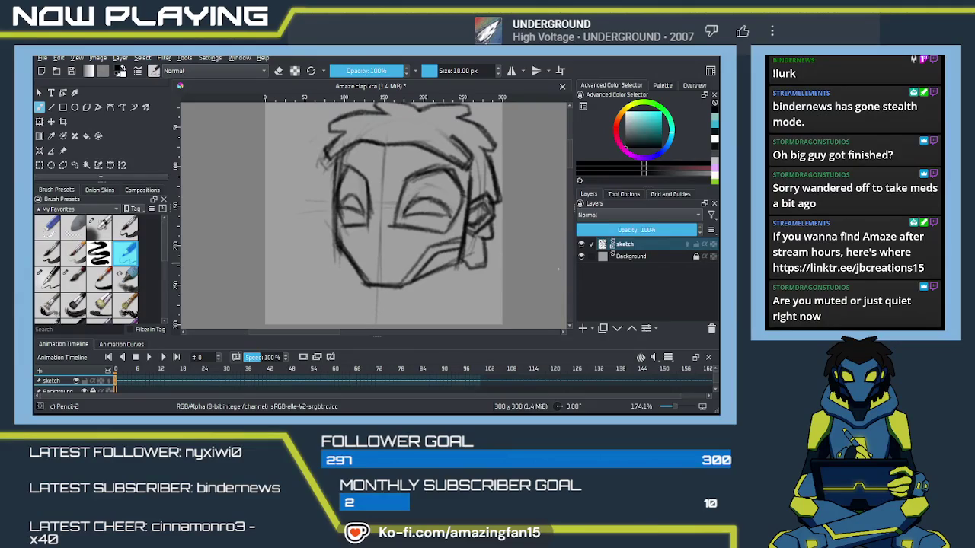
left_click(624, 244)
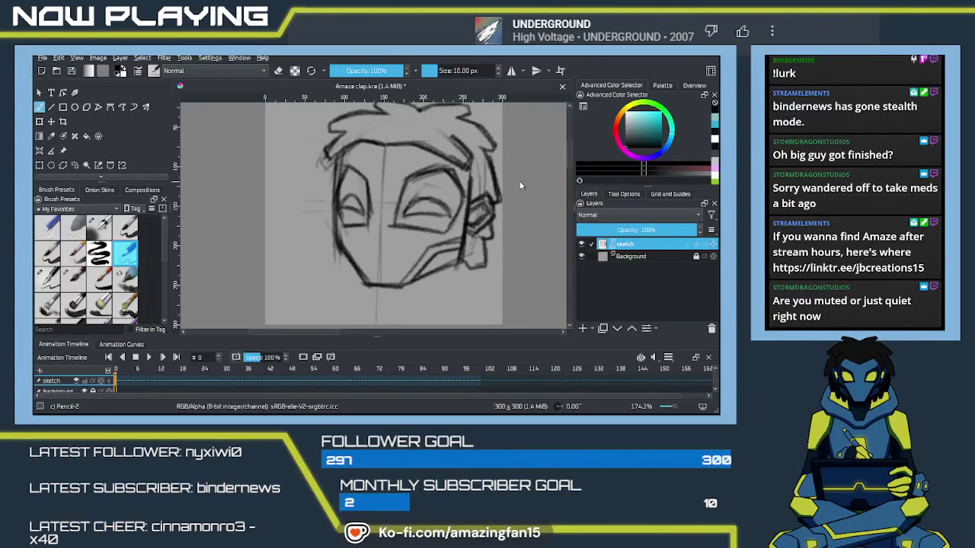
Put the sketch layer into a new group named 'head' and reselect the sketch layer
key("ctrl+g")
double_click(626, 243)
type("head")
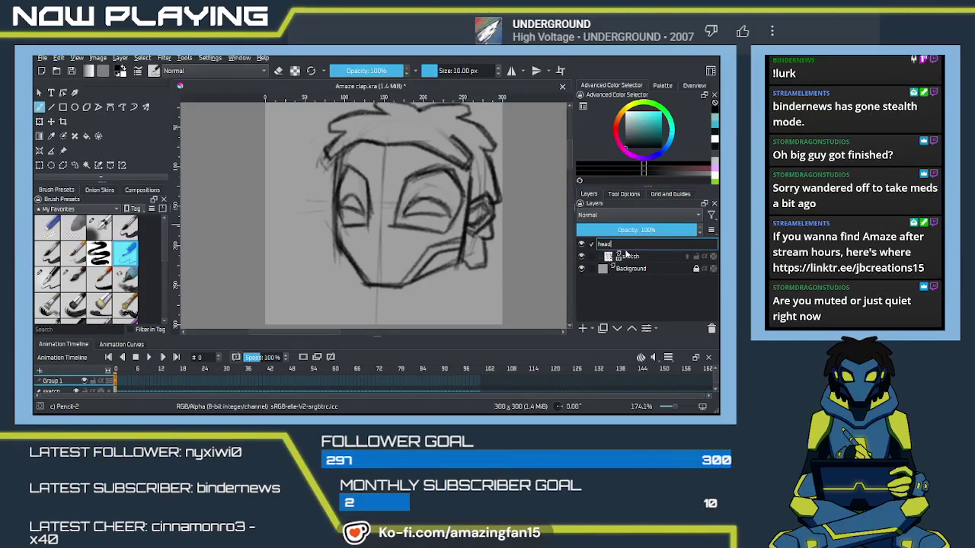
key("Return")
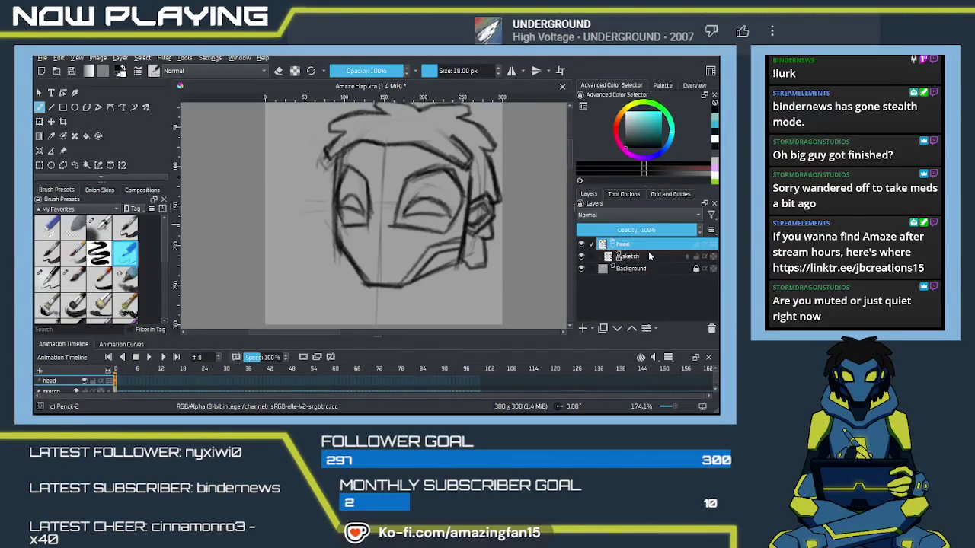
left_click(640, 257)
left_click_drag(313, 194, 402, 218)
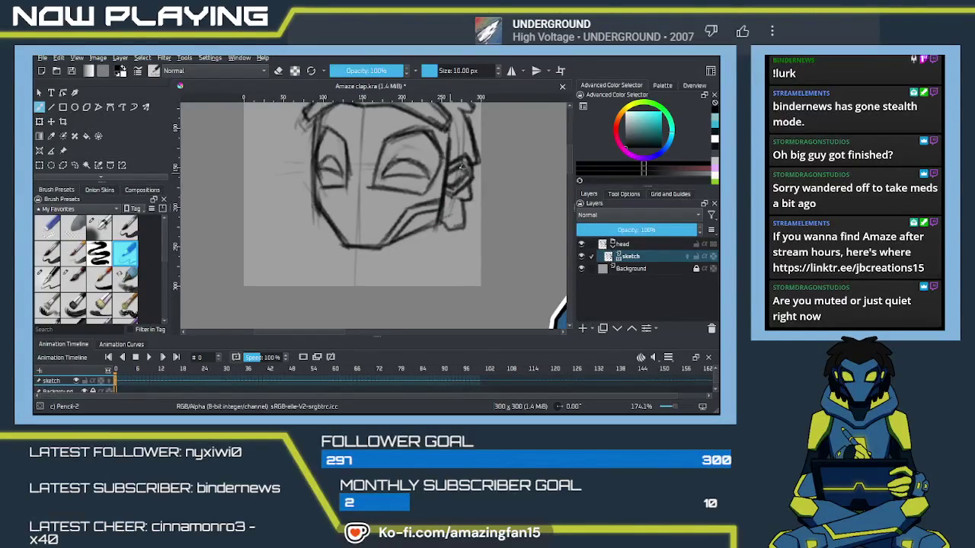
Reinforce the right jaw line with Pencil-2 and fade the sketch layer to 34% opacity
left_click_drag(448, 196, 443, 215)
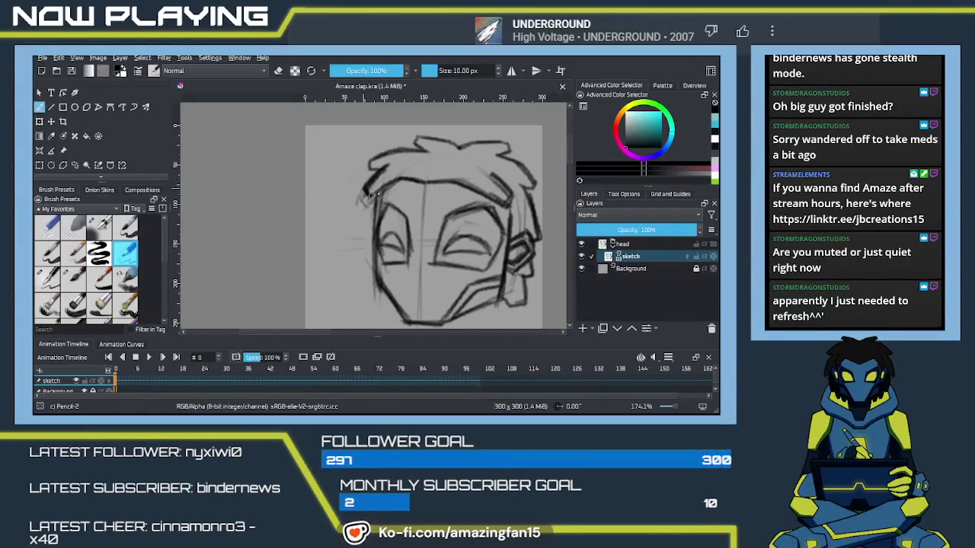
mouse_move(433, 183)
left_mouse_down()
mouse_move(358, 226)
mouse_move(377, 238)
mouse_move(312, 293)
left_mouse_up()
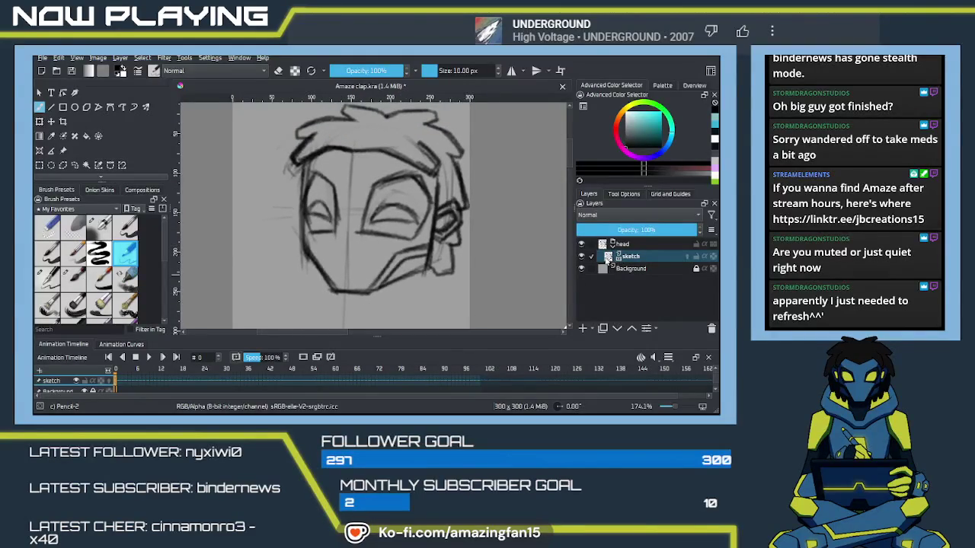
left_click_drag(395, 233, 399, 251)
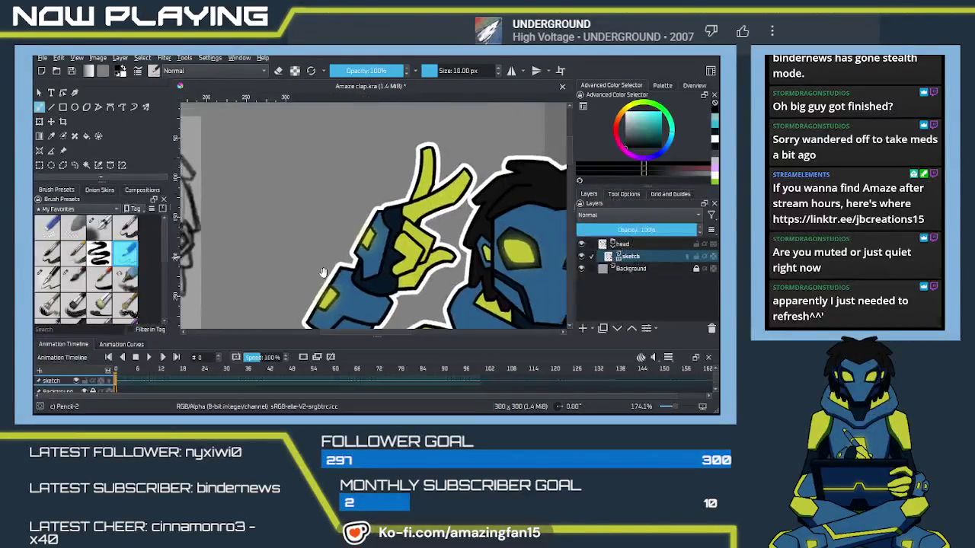
mouse_move(364, 229)
left_mouse_down()
mouse_move(387, 245)
mouse_move(416, 245)
left_mouse_up()
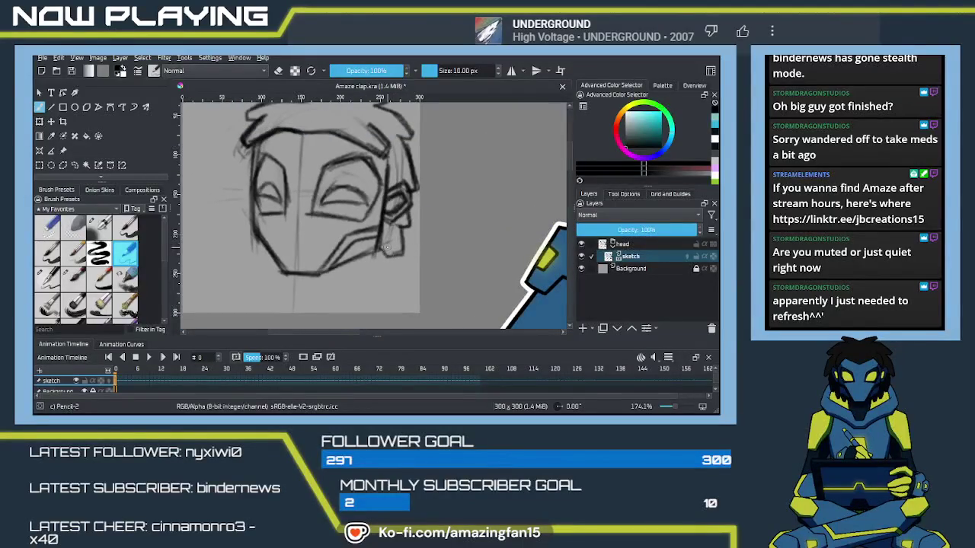
key("e")
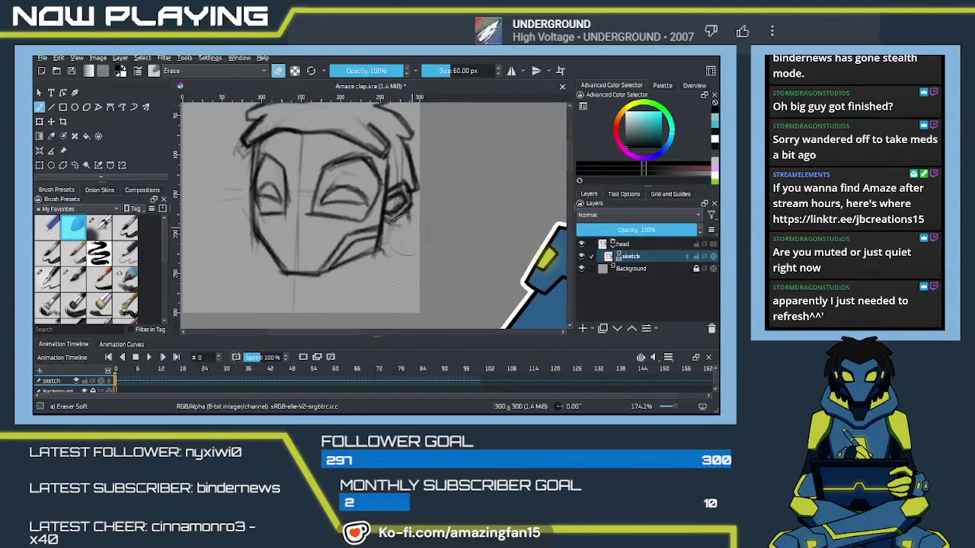
key("e")
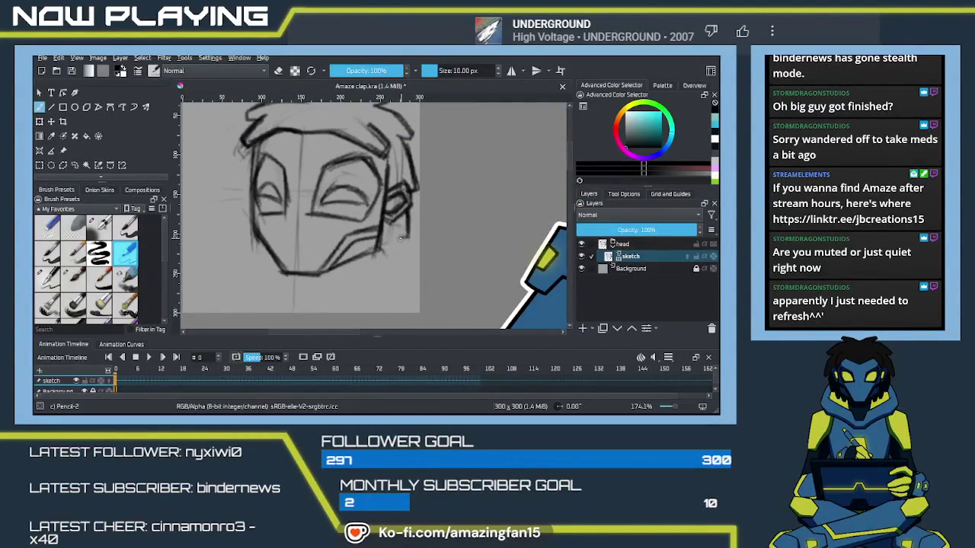
mouse_move(390, 231)
left_mouse_down()
mouse_move(389, 257)
mouse_move(377, 251)
left_mouse_up()
left_click_drag(410, 211, 395, 246)
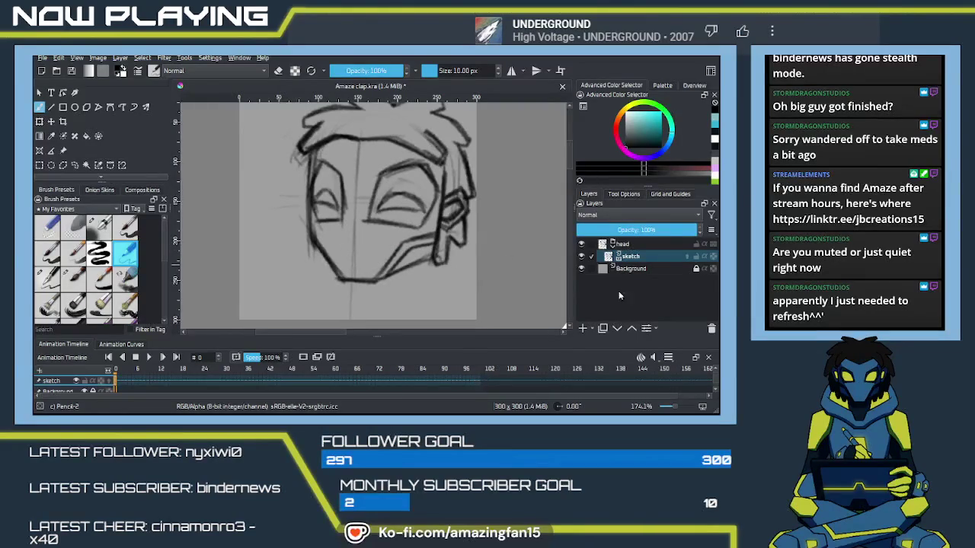
left_click_drag(660, 230, 629, 230)
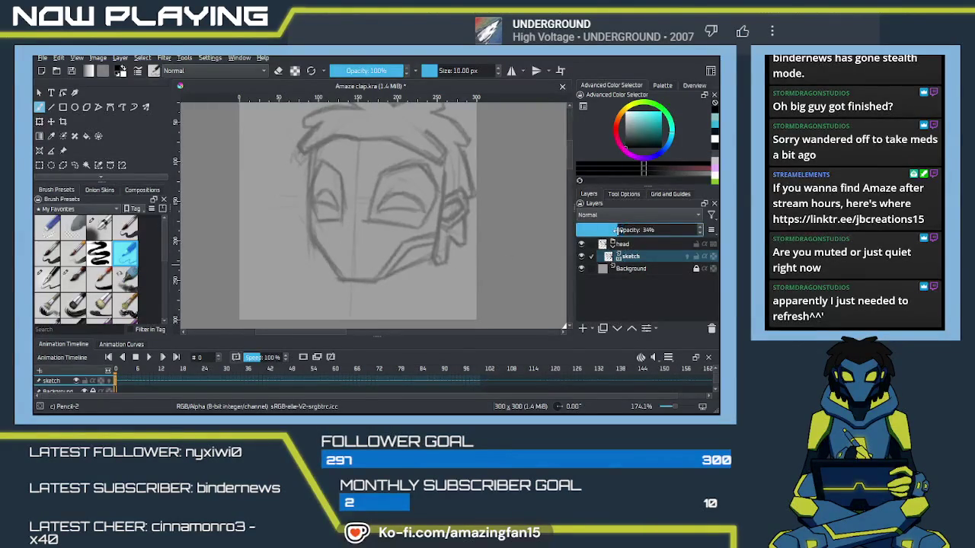
Add a new paint layer named 'linework' above the sketch
key("Insert")
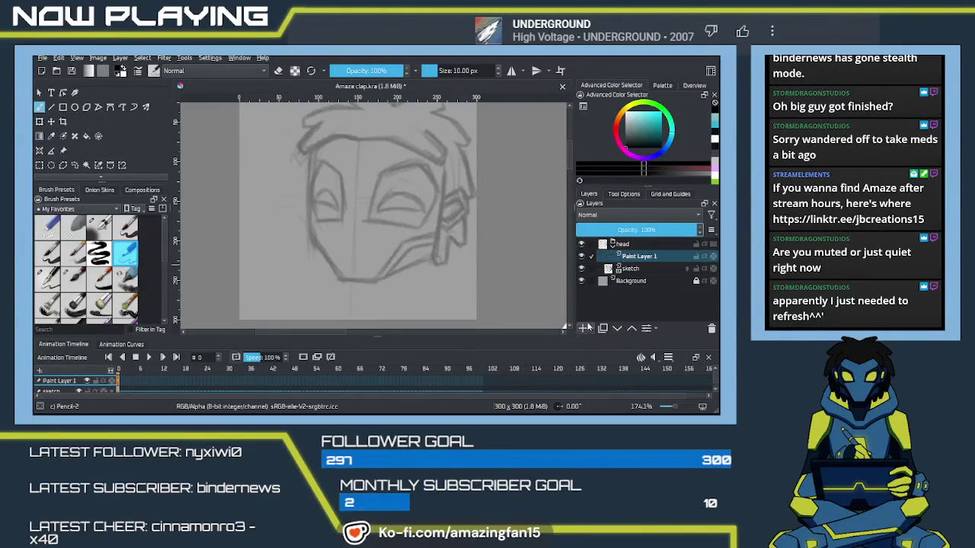
double_click(630, 258)
type("linework")
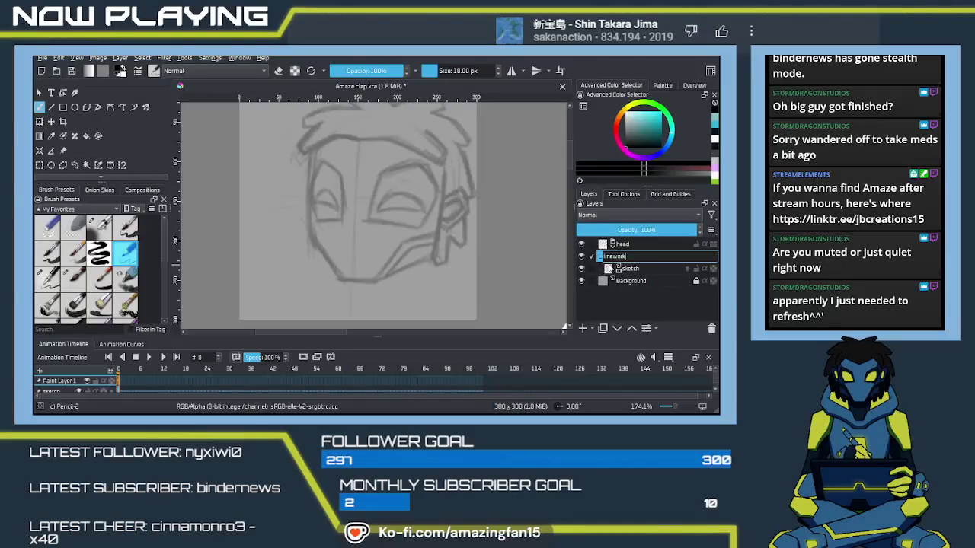
key("Return")
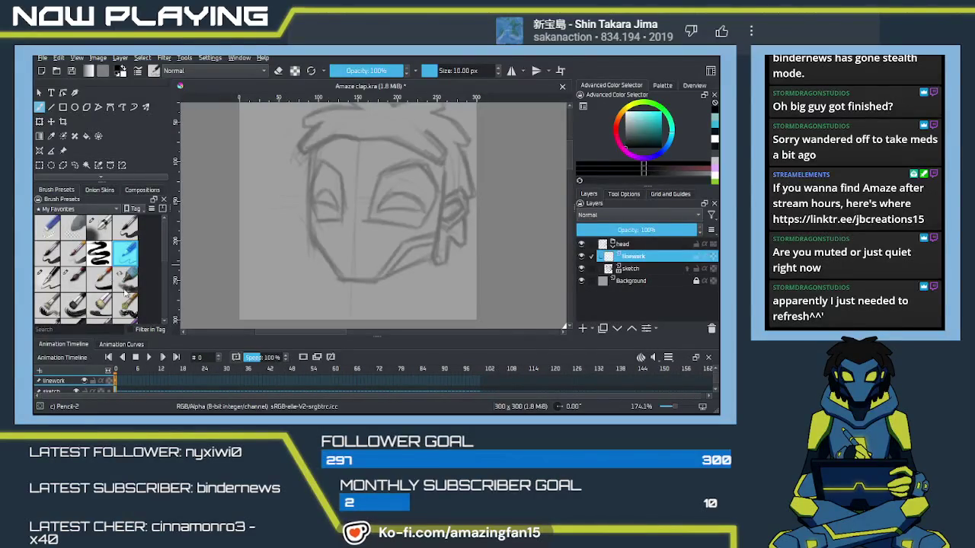
Pick the Ink-4 Pen Rough brush and shrink it to 10 px
right_click(301, 244)
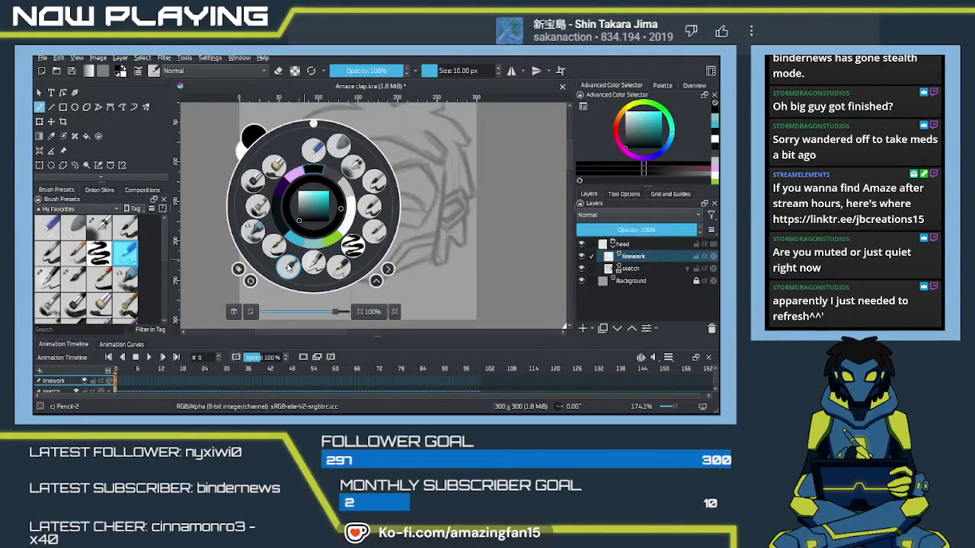
left_click(288, 266)
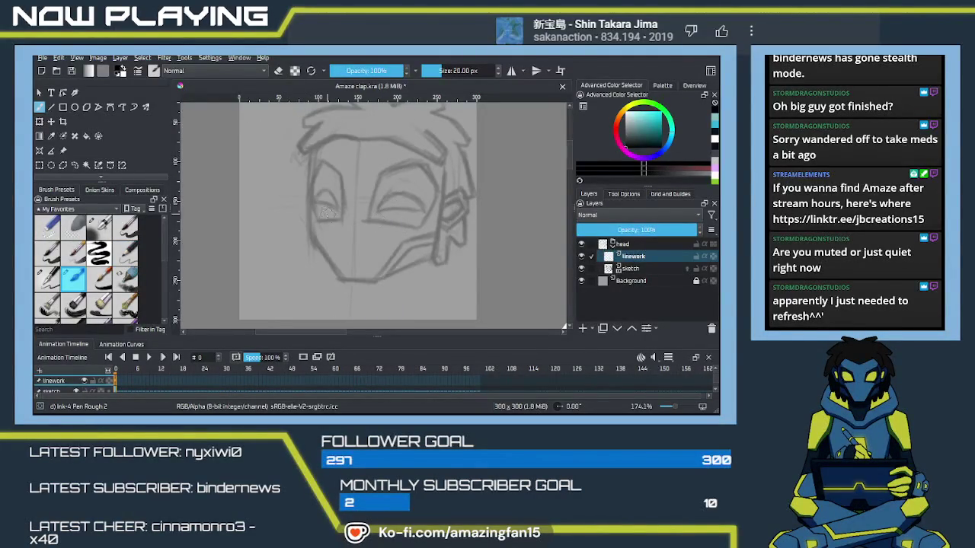
key("bracketleft")
key("bracketleft")
key("bracketleft")
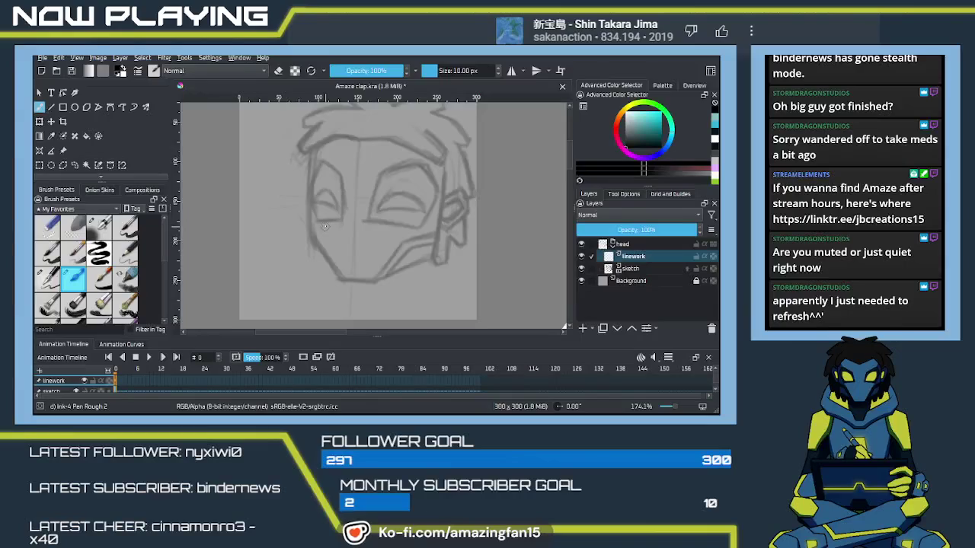
Ink the left side of the face and the chin diagonal in bold black
left_click_drag(311, 150, 304, 265)
key("ctrl+z")
left_click_drag(311, 150, 304, 265)
key("ctrl+z")
mouse_move(313, 150)
left_mouse_down()
mouse_move(308, 240)
mouse_move(344, 283)
left_mouse_up()
key("ctrl+z")
mouse_move(308, 239)
left_mouse_down()
mouse_move(344, 279)
mouse_move(384, 283)
mouse_move(435, 258)
left_mouse_up()
key("ctrl+z")
Ink the right cheek line and a longer ear hook beside it
key("ctrl+z")
mouse_move(441, 177)
left_mouse_down()
mouse_move(398, 201)
mouse_move(388, 288)
left_mouse_up()
key("ctrl+z")
left_click_drag(400, 187, 388, 288)
key("ctrl+z")
left_click_drag(401, 187, 388, 293)
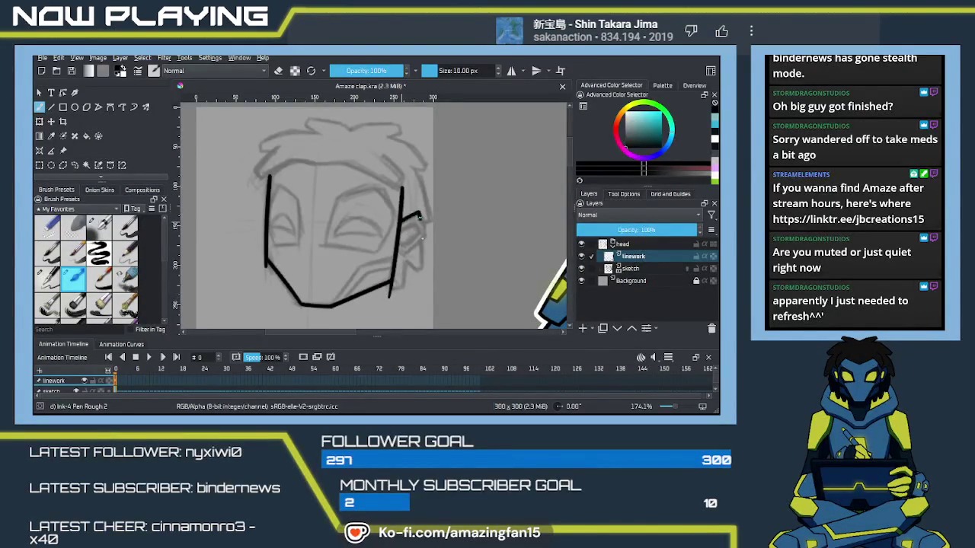
key("ctrl+z")
mouse_move(400, 219)
left_mouse_down()
mouse_move(425, 236)
mouse_move(399, 248)
left_mouse_up()
Erase the ink tail below the chin junction and recentre the view on the head
key("e")
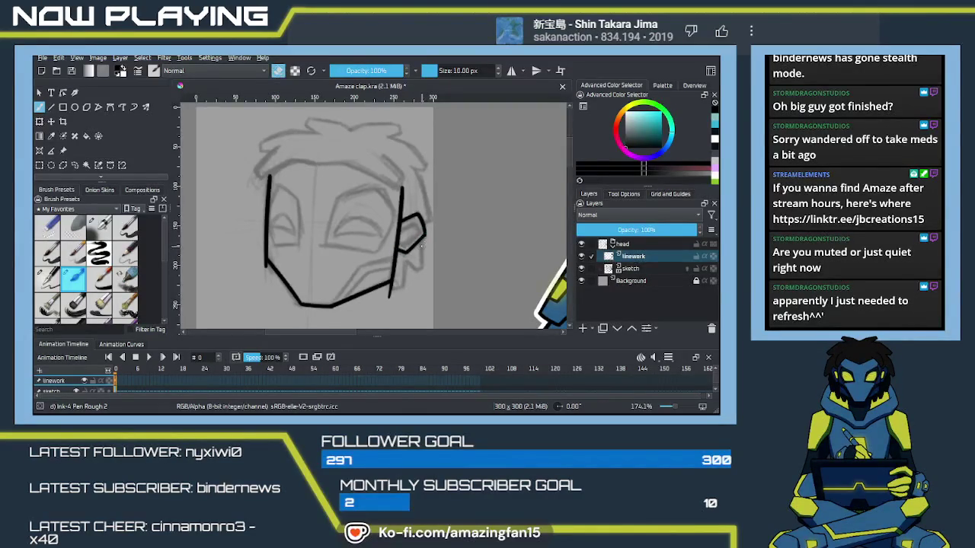
left_click_drag(391, 299, 387, 293)
left_click_drag(269, 265, 275, 284)
left_click_drag(310, 235, 359, 260)
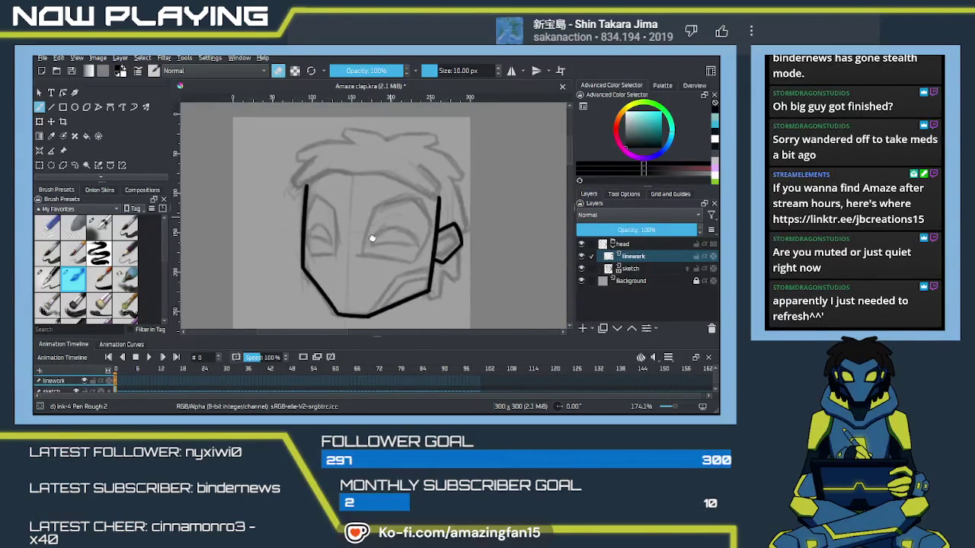
key("e")
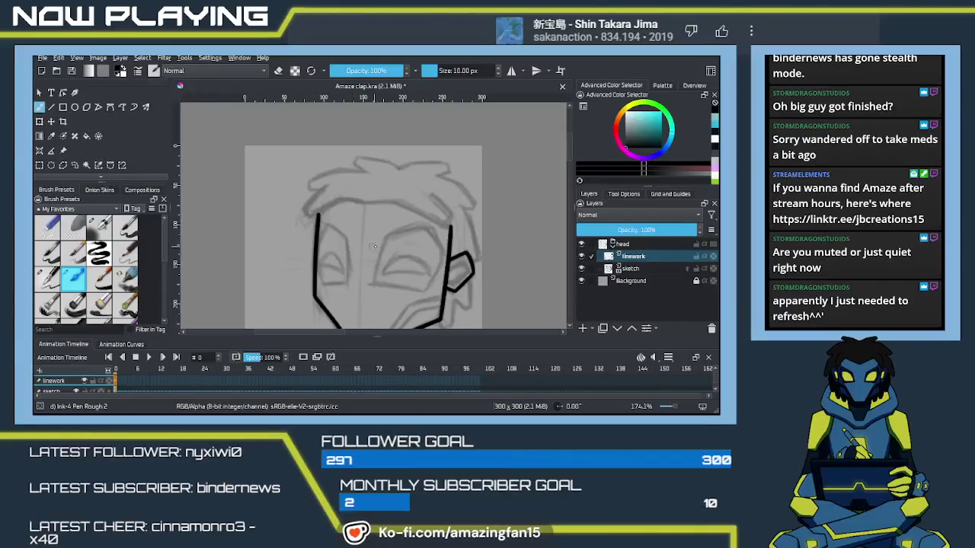
left_click_drag(358, 261, 375, 287)
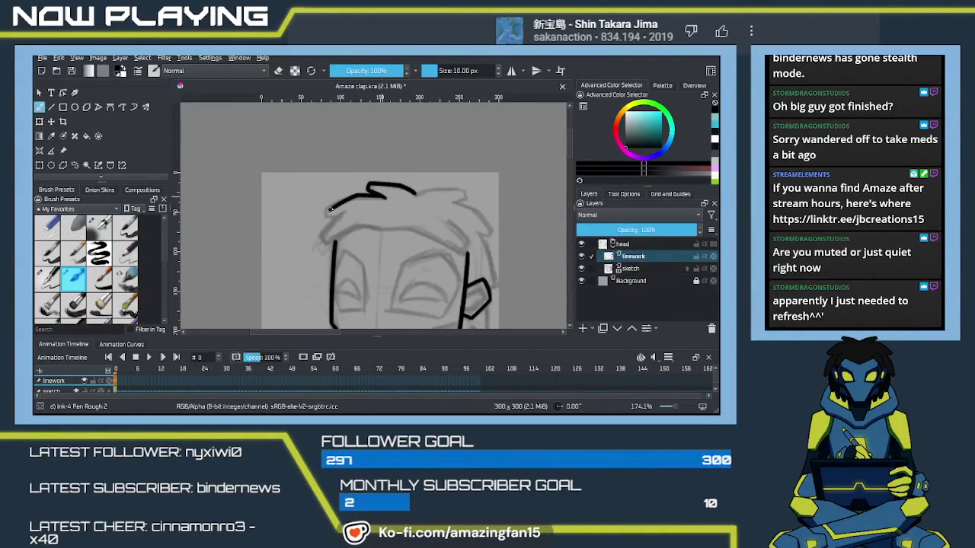
Ink the hair edge running down-left and extend the hair line across to the right
key("ctrl+z")
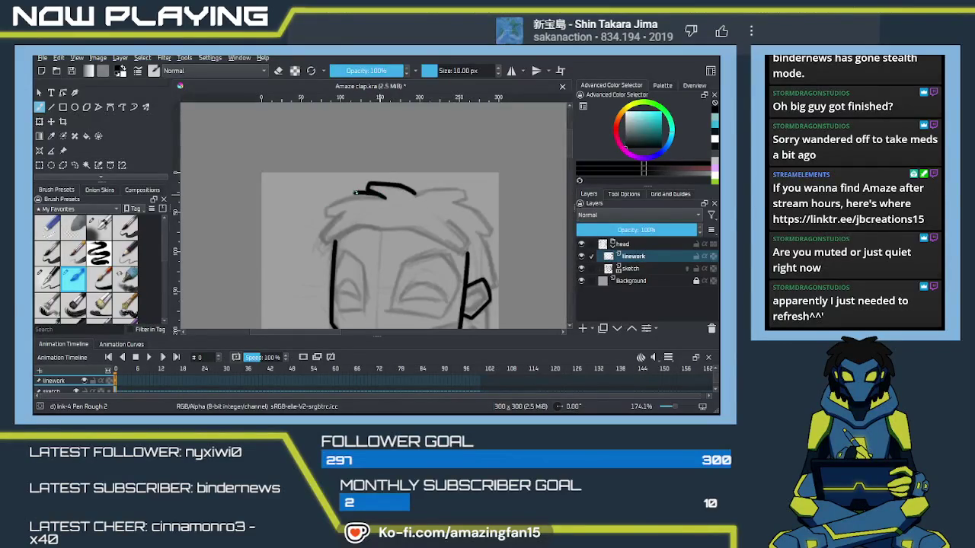
mouse_move(381, 196)
left_mouse_down()
mouse_move(325, 216)
mouse_move(353, 216)
left_mouse_up()
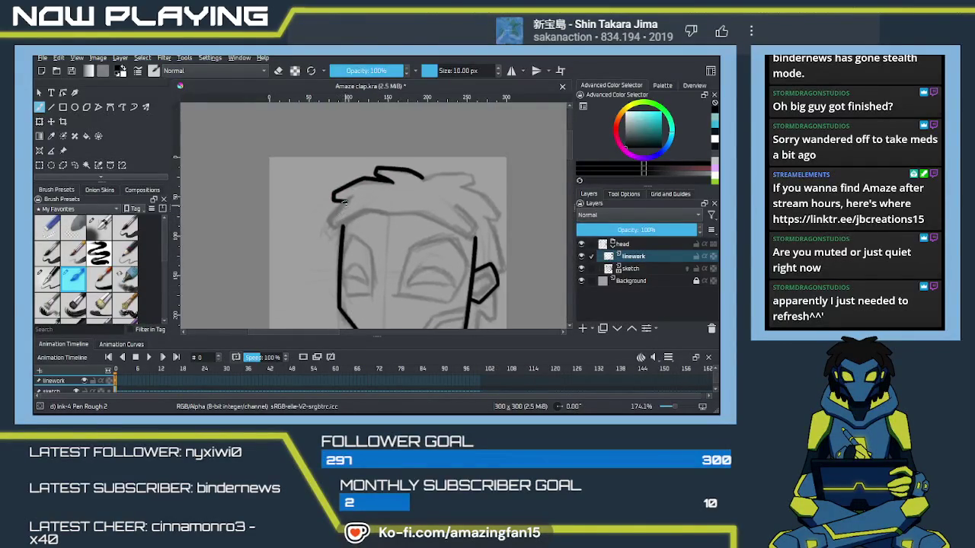
key("ctrl+z")
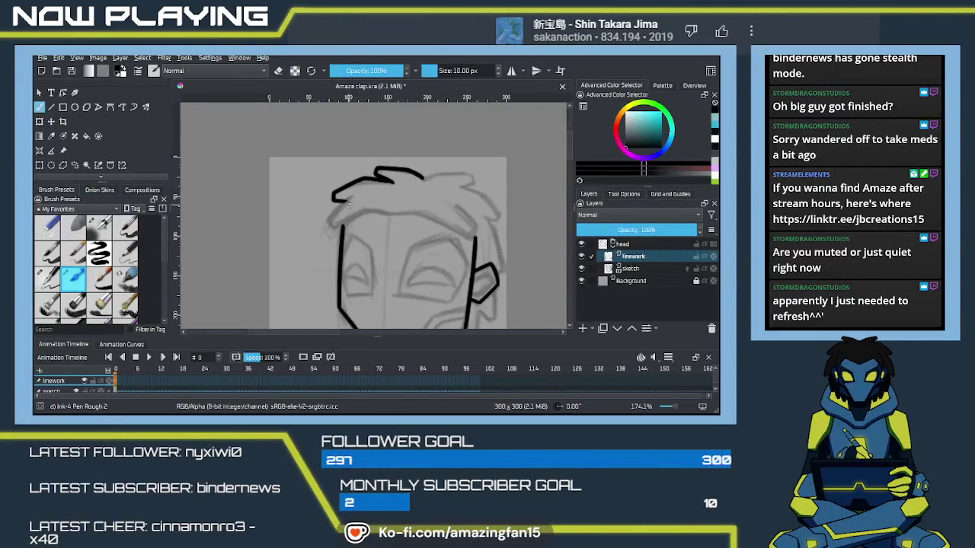
left_click_drag(350, 196, 329, 224)
left_click_drag(386, 214, 427, 215)
key("ctrl+z")
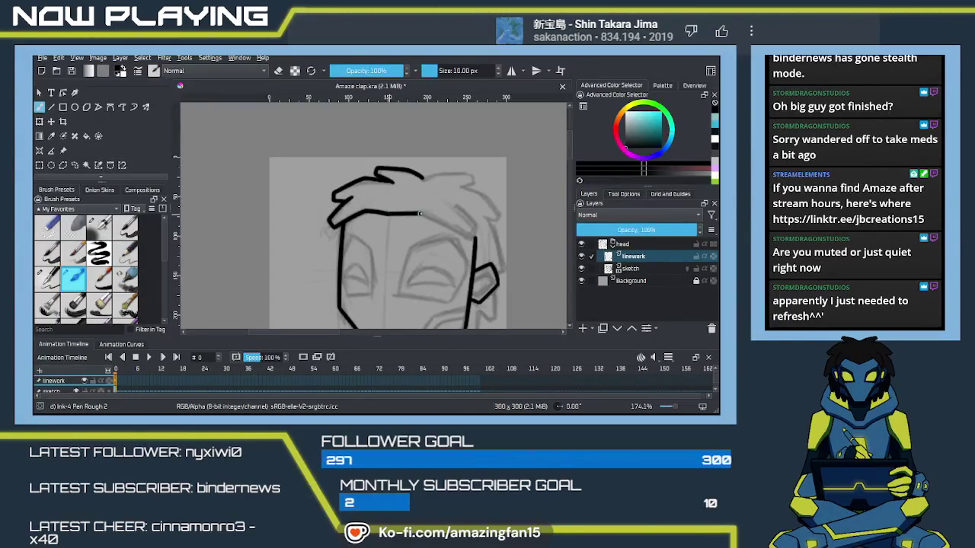
mouse_move(419, 214)
left_mouse_down()
mouse_move(473, 226)
mouse_move(459, 208)
left_mouse_up()
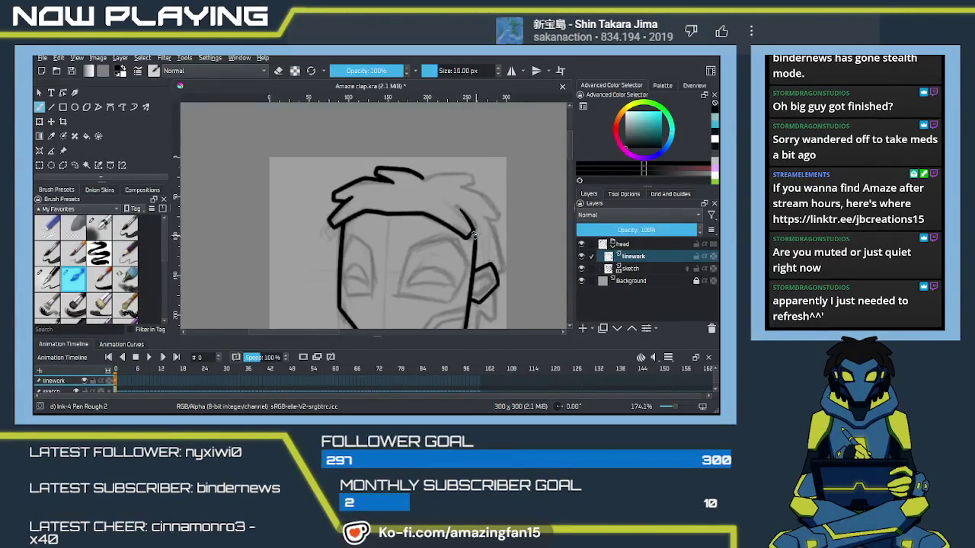
Ink the right side of the hair and try a line from the side hook down to the jaw
left_click_drag(481, 229, 447, 239)
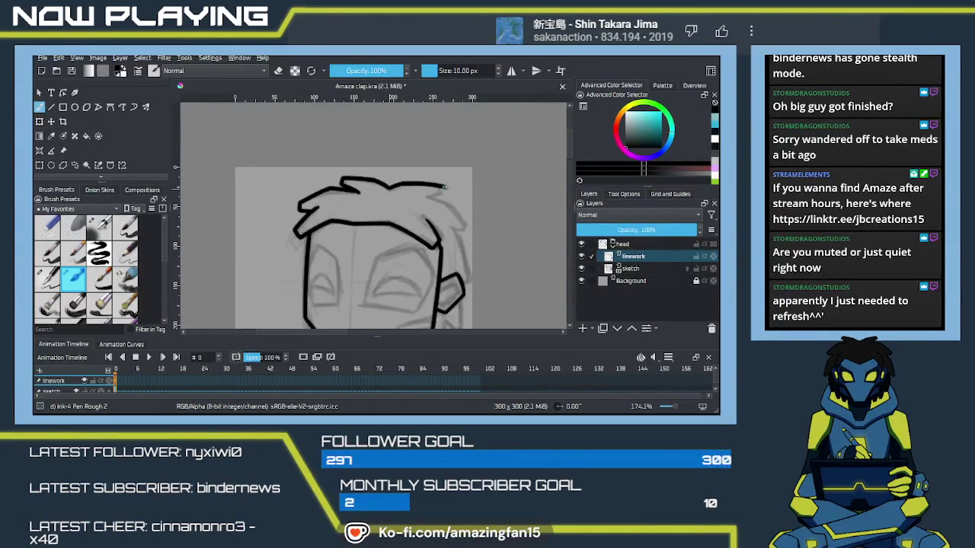
left_click_drag(446, 190, 467, 229)
key("ctrl+z")
key("ctrl+z")
left_click_drag(429, 198, 450, 207)
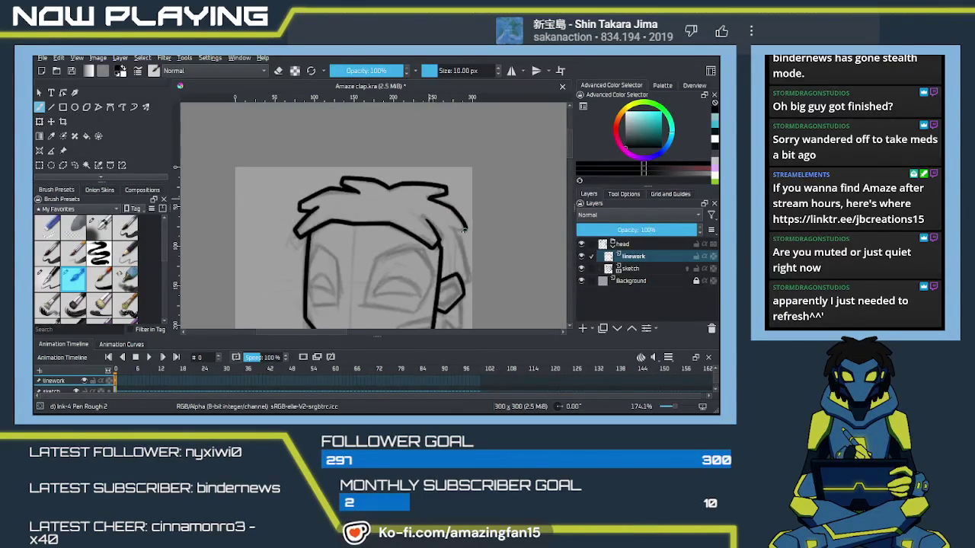
left_click_drag(462, 253, 431, 185)
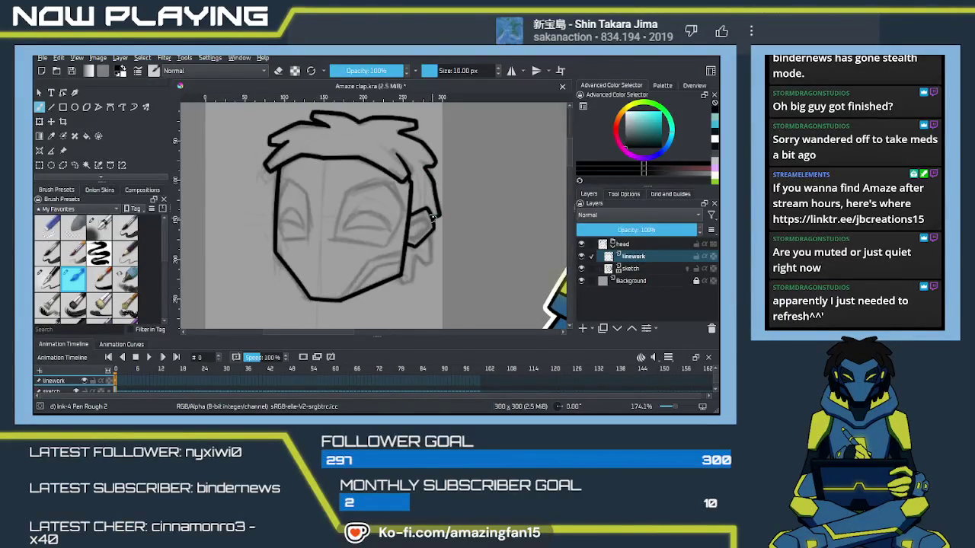
left_click_drag(437, 224, 431, 190)
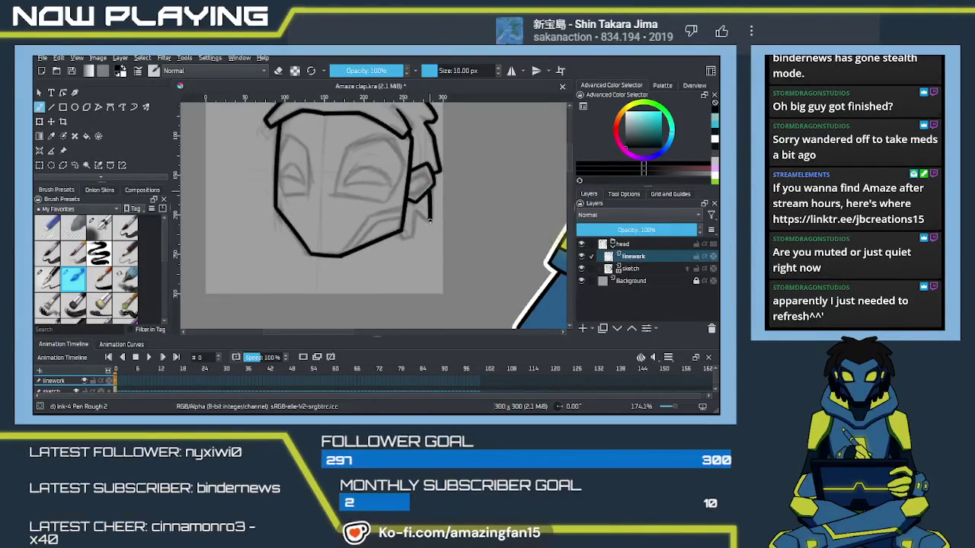
key("ctrl+z")
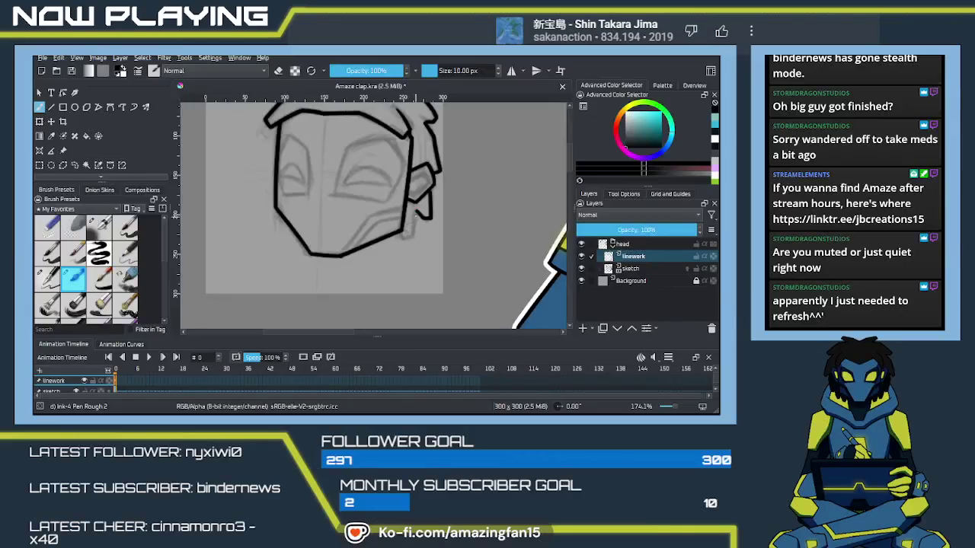
left_click_drag(416, 211, 402, 237)
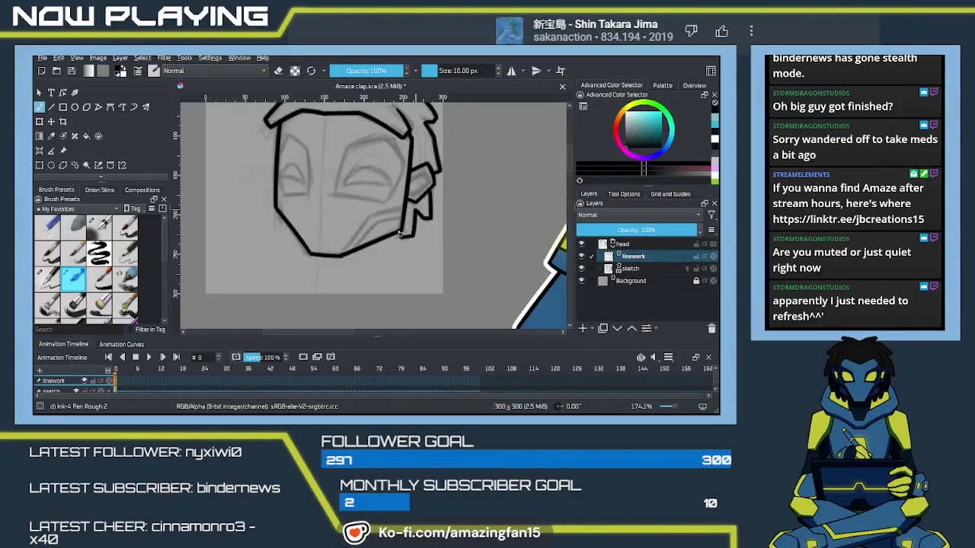
key("ctrl+z")
left_click_drag(417, 214, 412, 238)
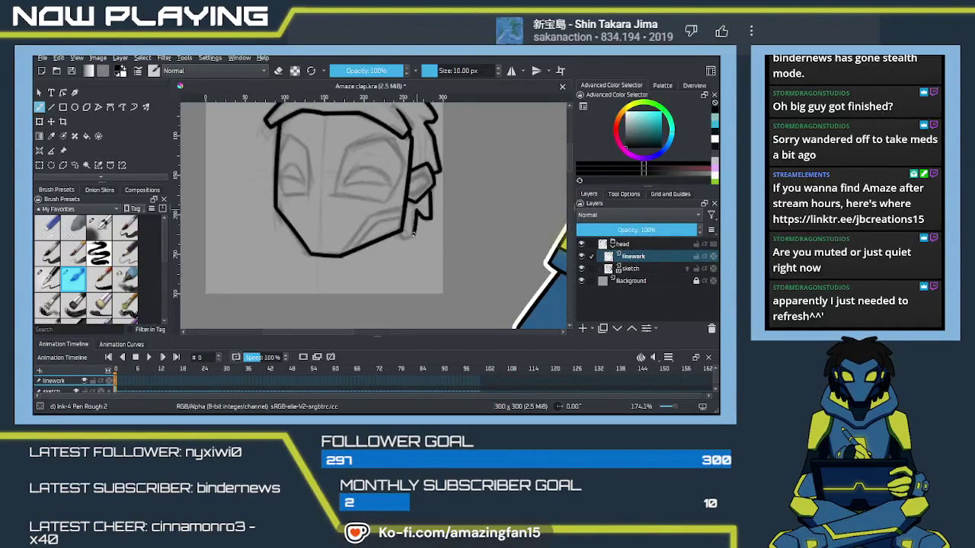
key("ctrl+z")
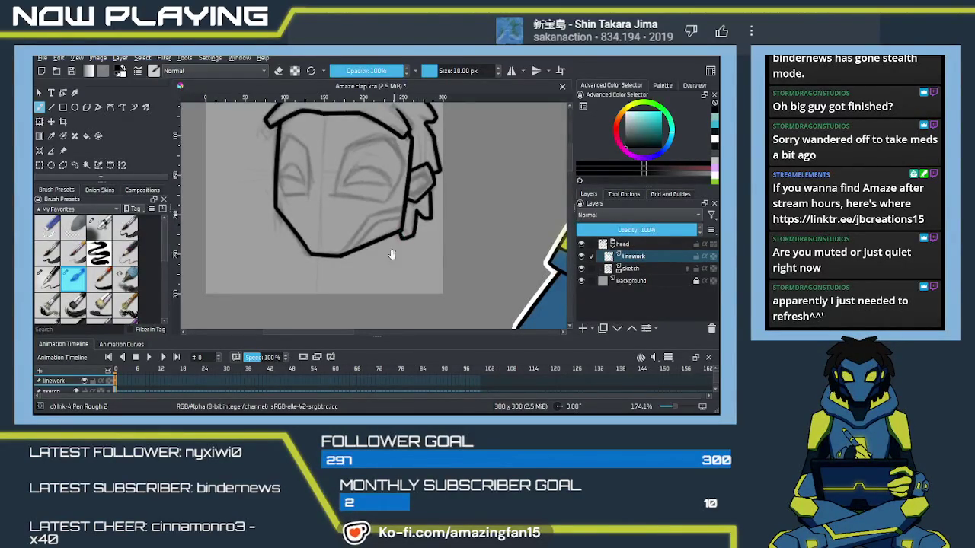
Zoom out to check the whole image, zoom back in, and move the sketch layer above linework
scroll(383, 252, "down", 2)
scroll(382, 264, "down", 5)
scroll(377, 265, "down", 3)
scroll(373, 265, "down", 1)
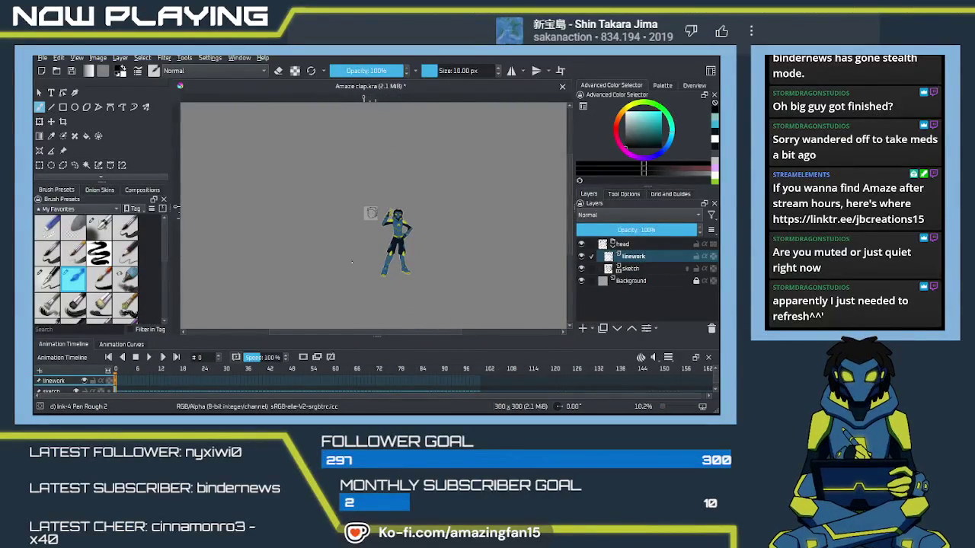
scroll(346, 278, "up", 1)
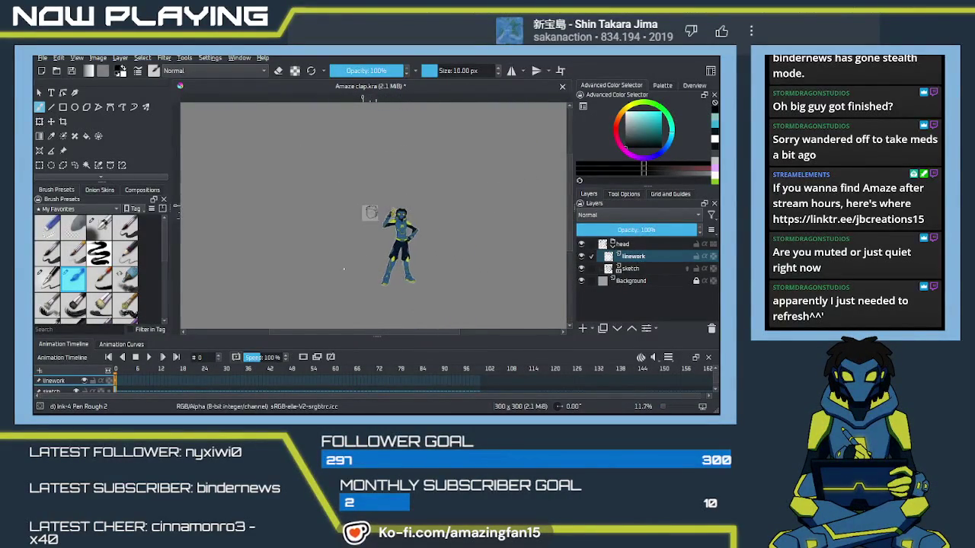
scroll(340, 266, "up", 2)
scroll(341, 265, "up", 2)
scroll(331, 252, "up", 2)
scroll(324, 244, "up", 1)
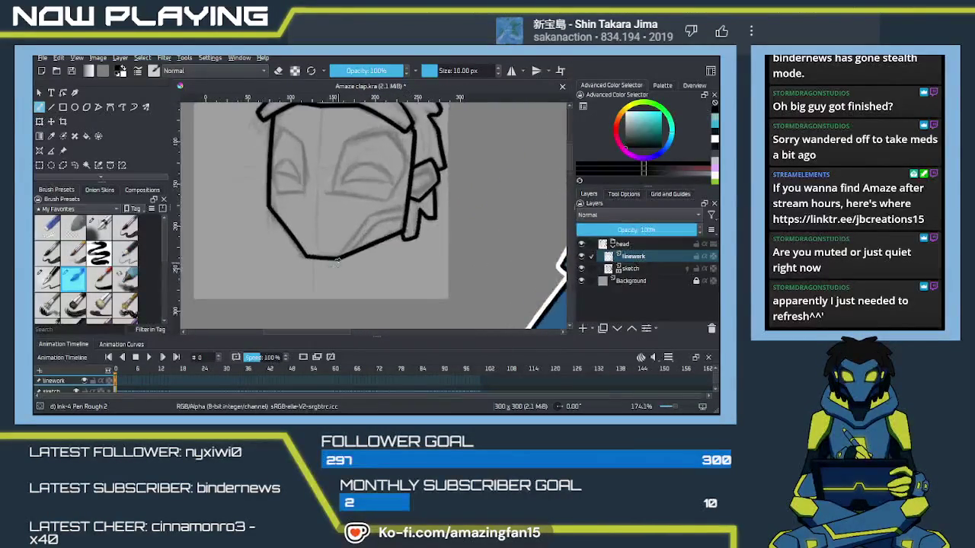
mouse_move(322, 242)
left_mouse_down()
mouse_move(283, 272)
mouse_move(312, 236)
mouse_move(348, 218)
mouse_move(382, 231)
mouse_move(320, 256)
mouse_move(292, 246)
mouse_move(369, 279)
mouse_move(344, 269)
mouse_move(358, 265)
mouse_move(350, 261)
left_mouse_up()
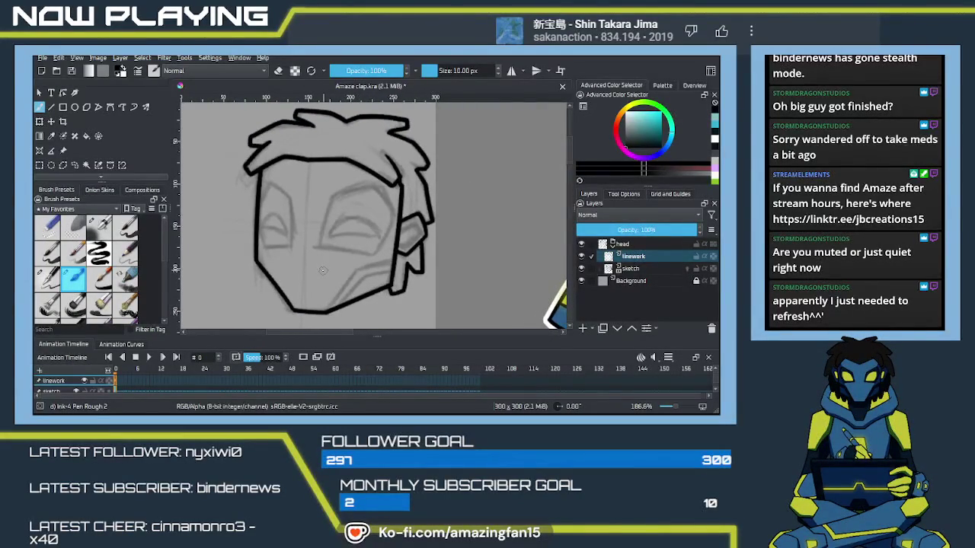
left_click_drag(640, 270, 642, 259)
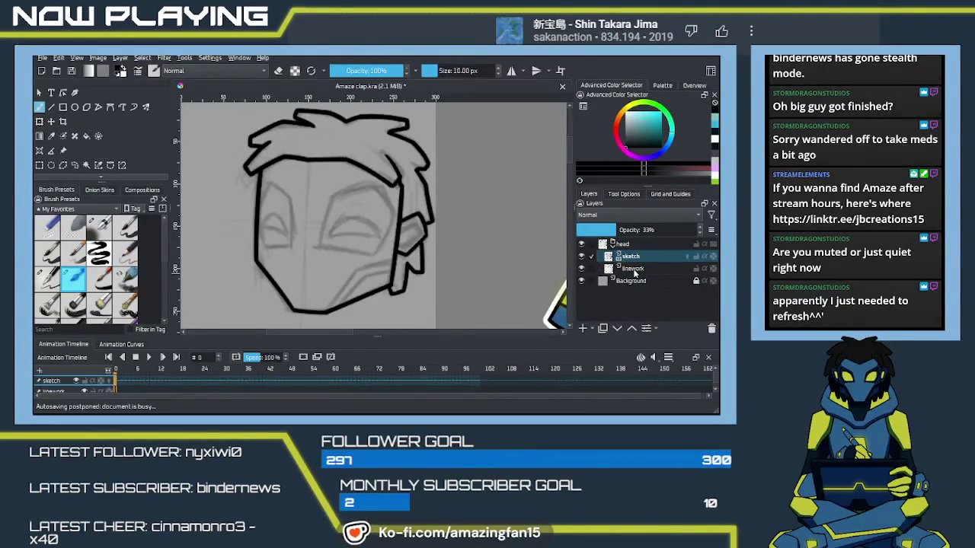
Add a new paint layer named 'color' directly above the linework layer in the head group
left_click(633, 269)
left_click(583, 329)
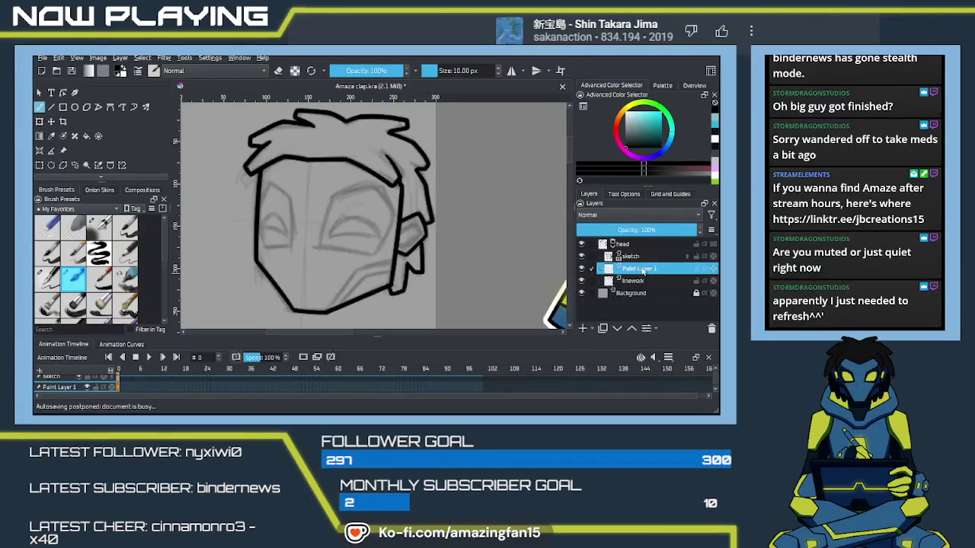
double_click(621, 269)
type("col")
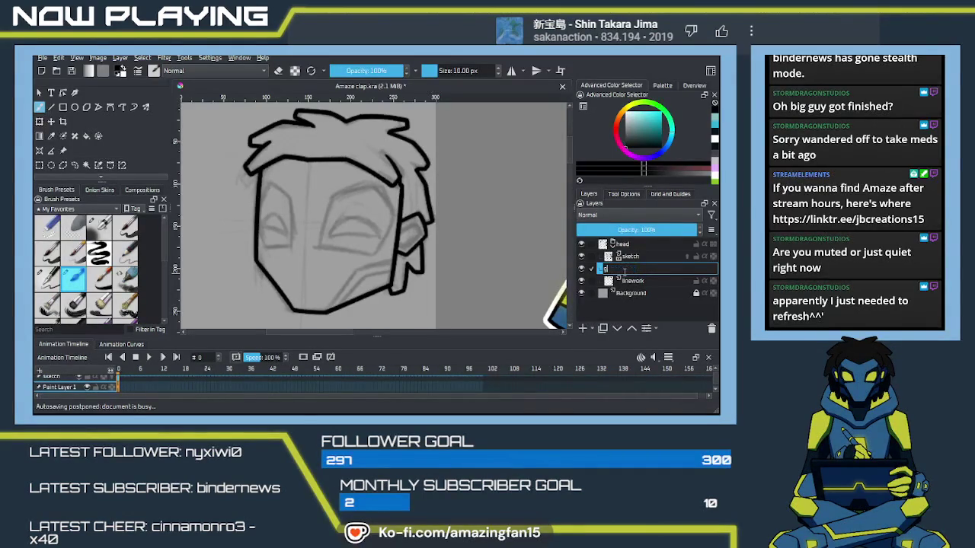
type("or")
key("Return")
scroll(415, 271, "down", 1)
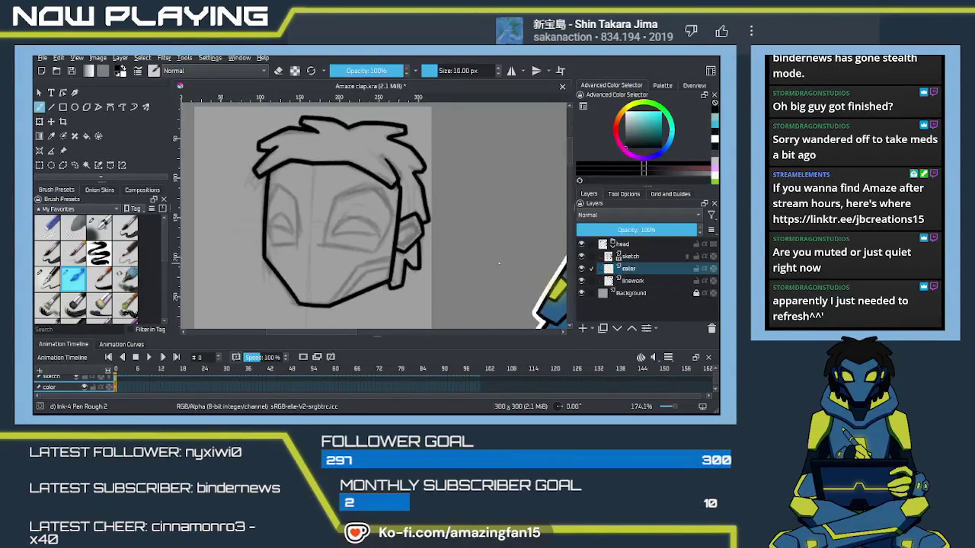
scroll(381, 259, "down", 1)
scroll(350, 247, "down", 1)
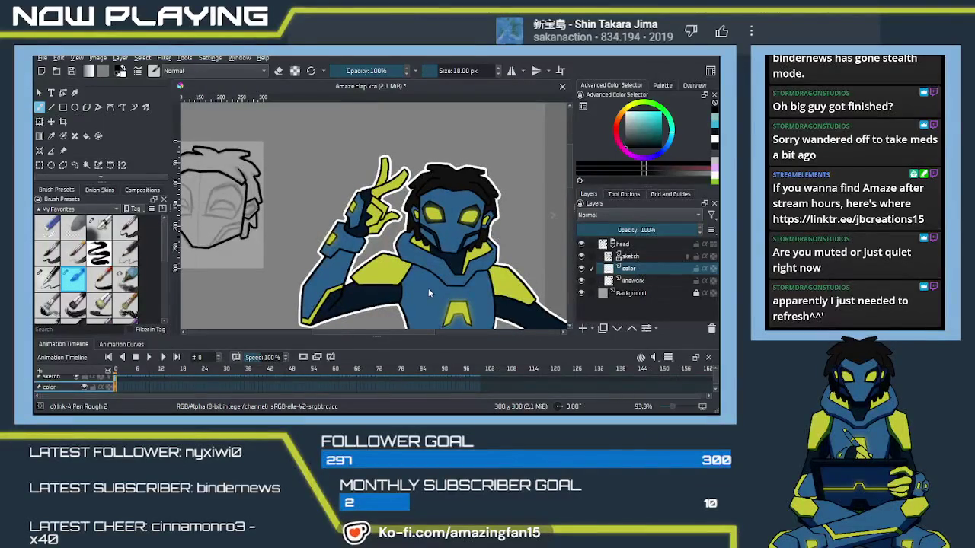
Sample the character's blue, hide the sketch layer, and set the fill tool to the second fill mode
left_click(423, 283)
left_click(428, 282, "ctrl")
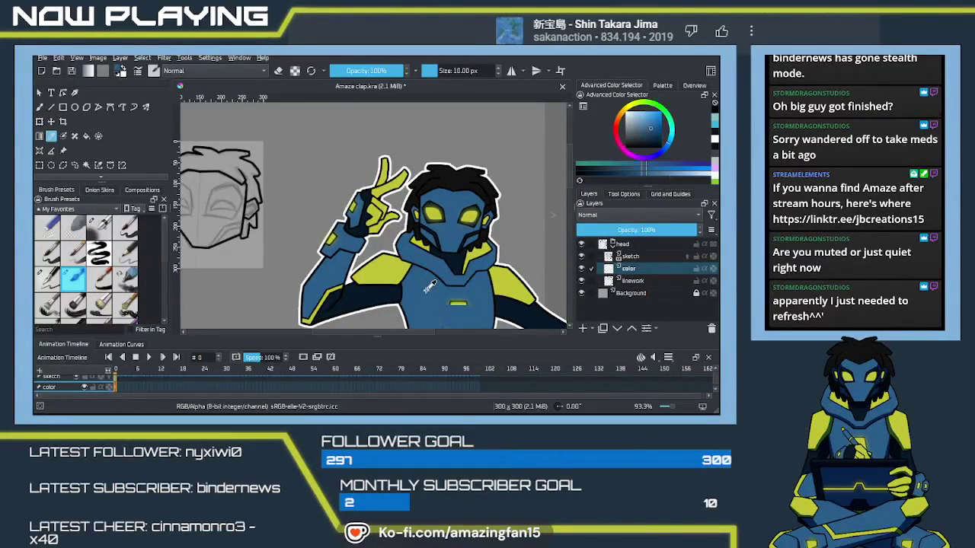
left_click(582, 257)
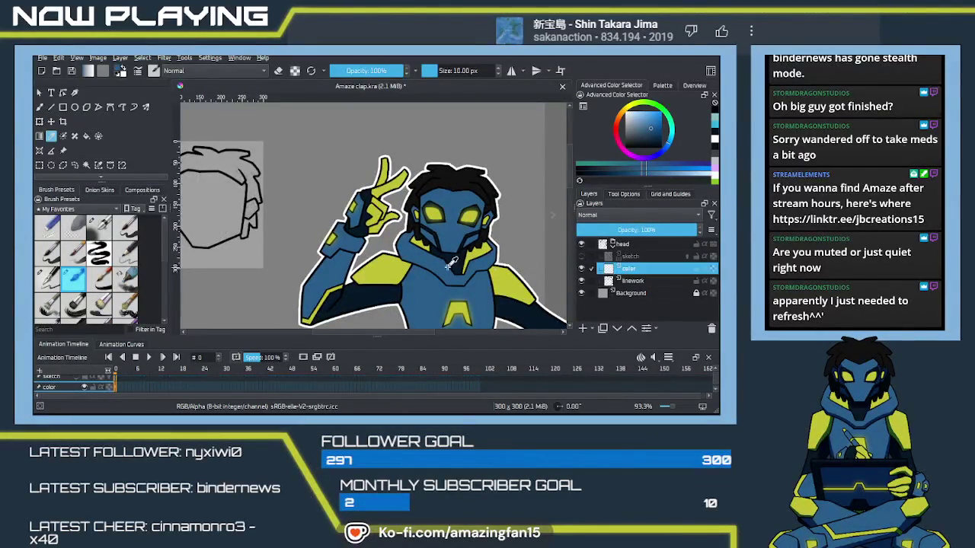
left_click(625, 195)
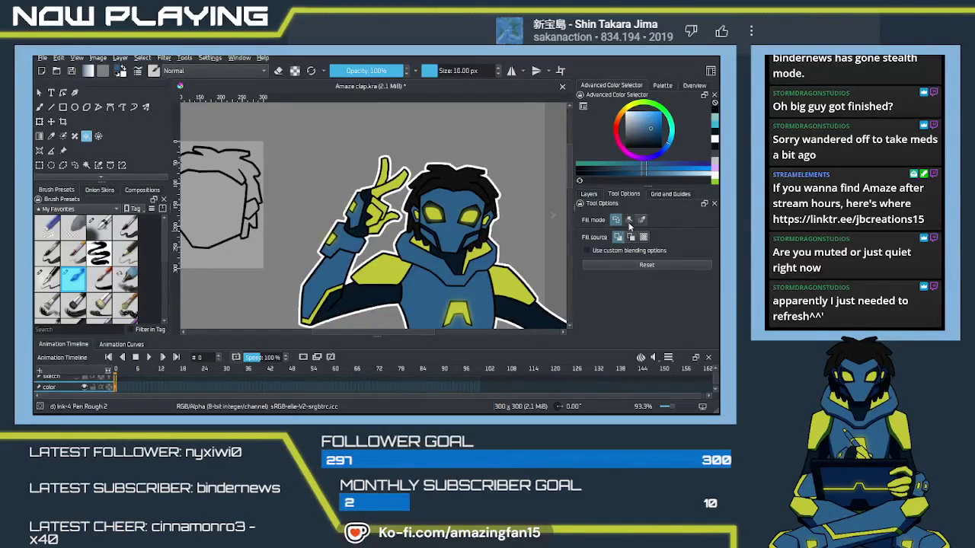
left_click(628, 221)
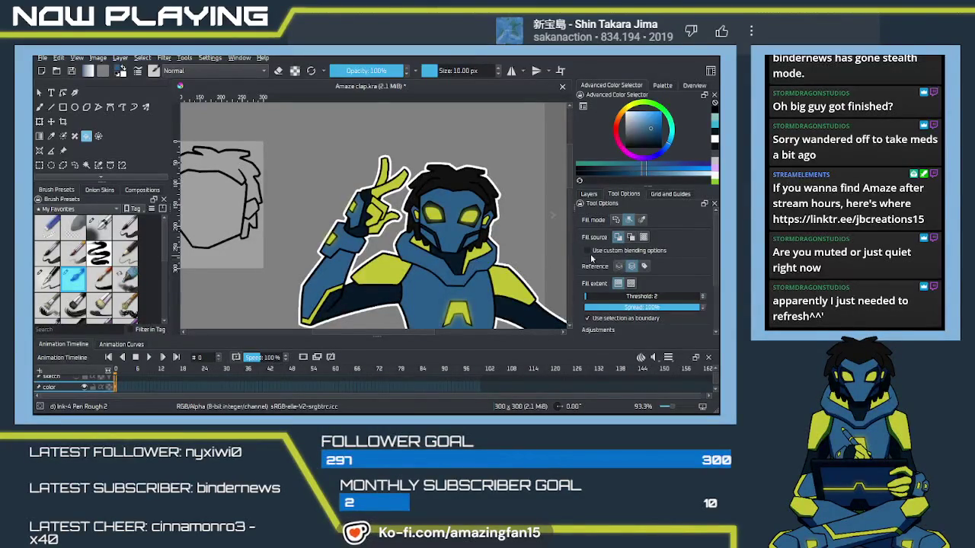
Move the linework layer to the top of the head group
left_click(589, 195)
left_click_drag(409, 262, 527, 270)
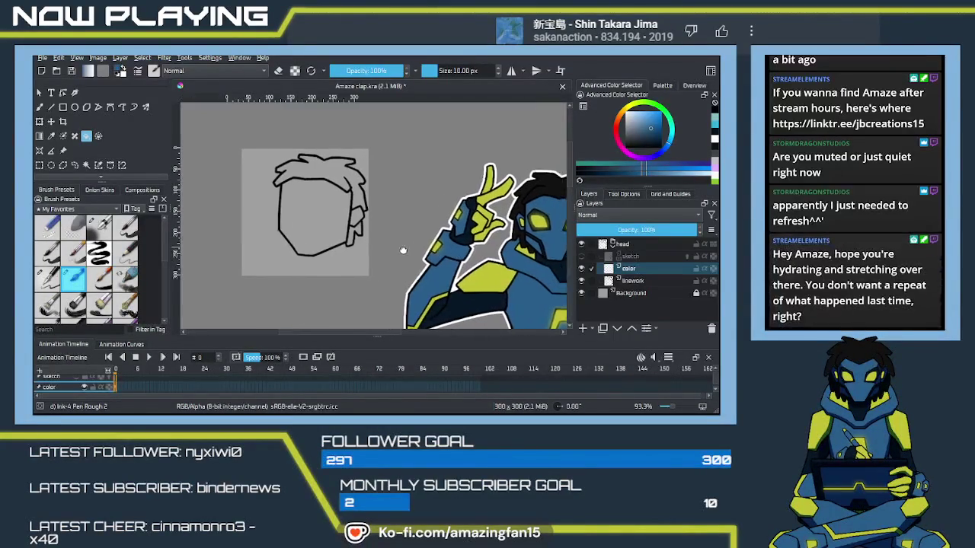
left_click(339, 227)
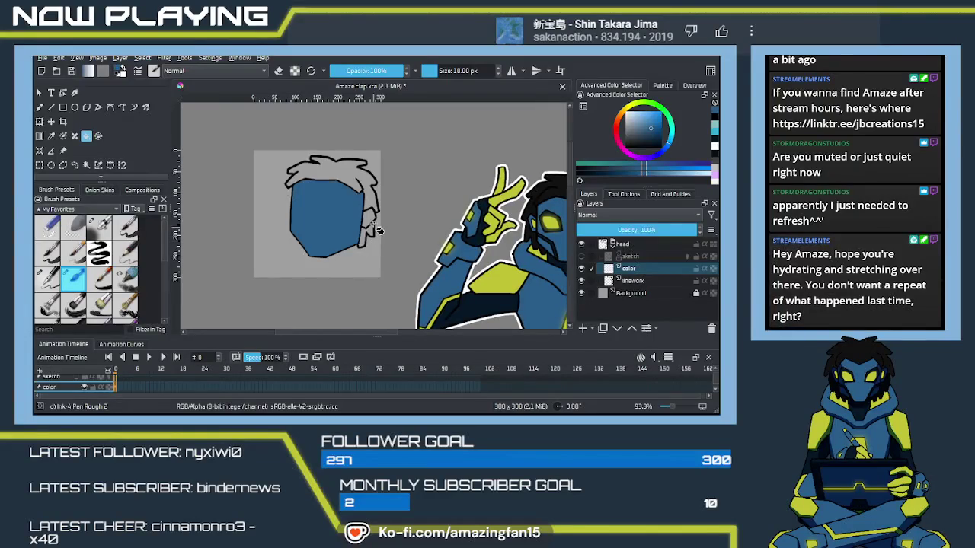
key("ctrl+z")
double_click(641, 282)
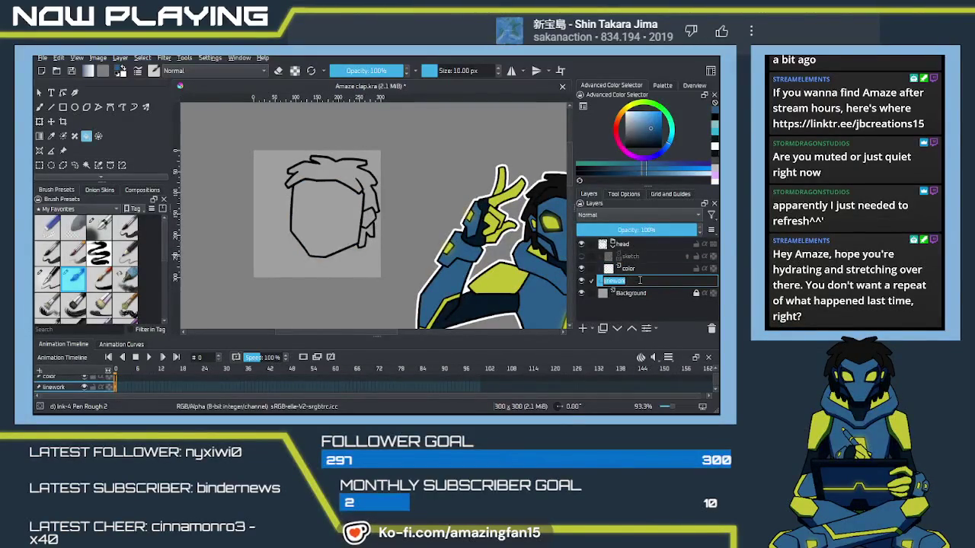
left_click_drag(642, 284, 648, 264)
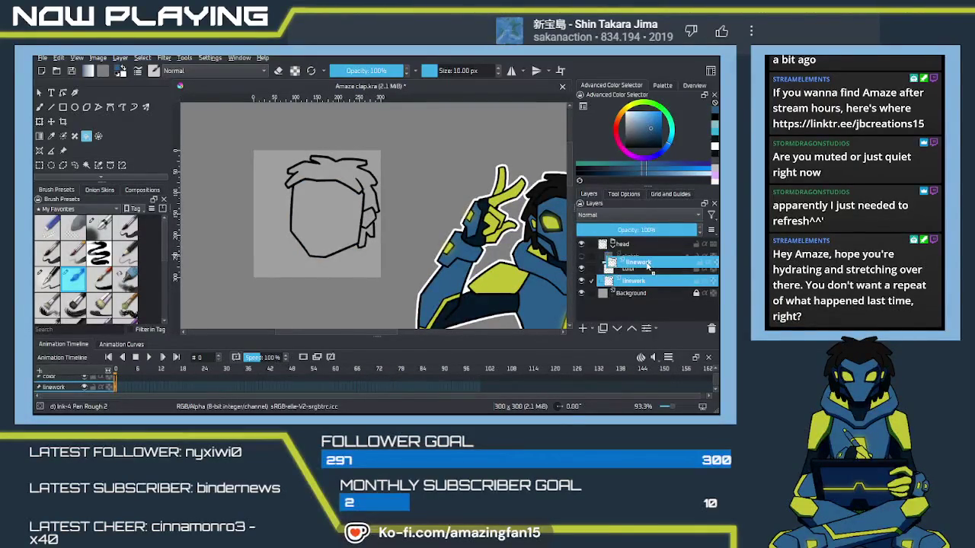
left_click_drag(649, 264, 646, 258)
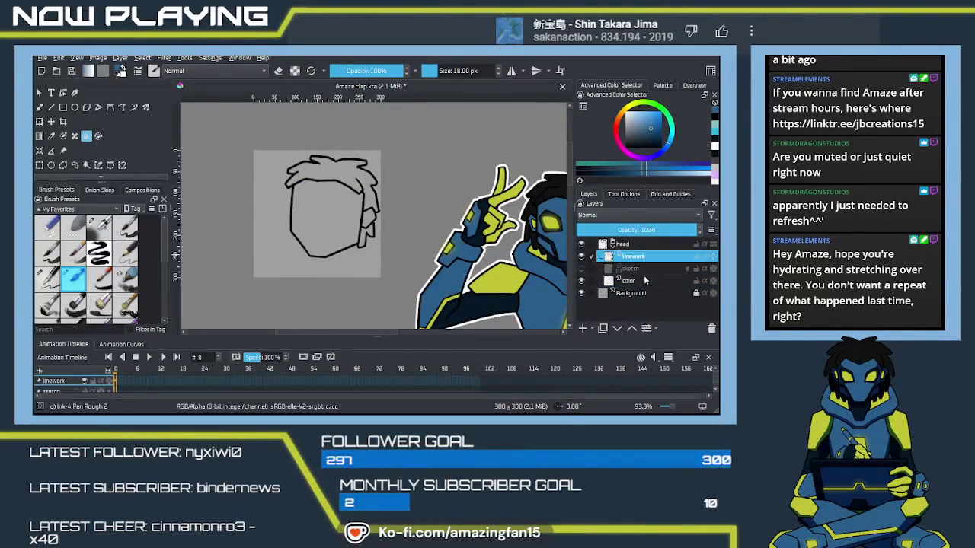
On the color layer, fill the face blue, then the hair and the ear-side patch black
left_click(606, 280)
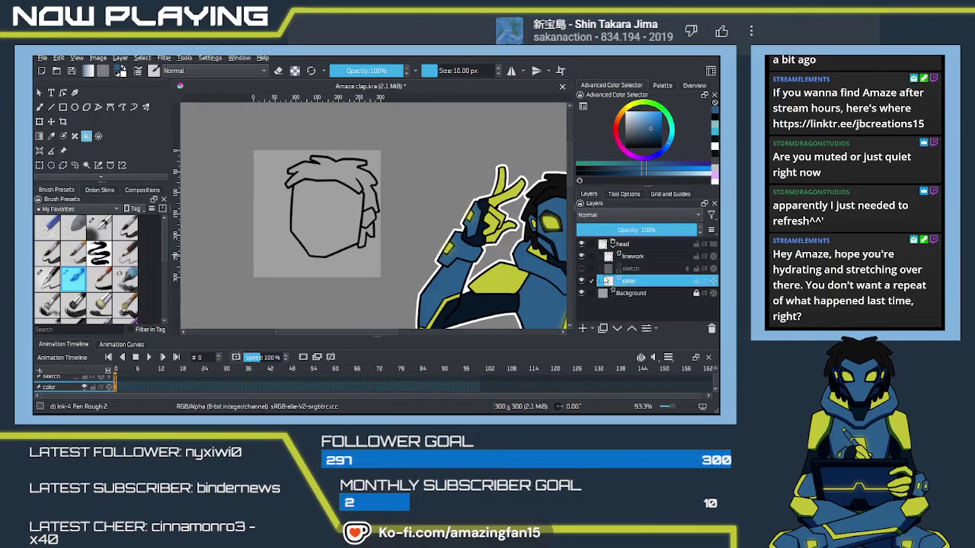
left_click(326, 218)
left_click(370, 219)
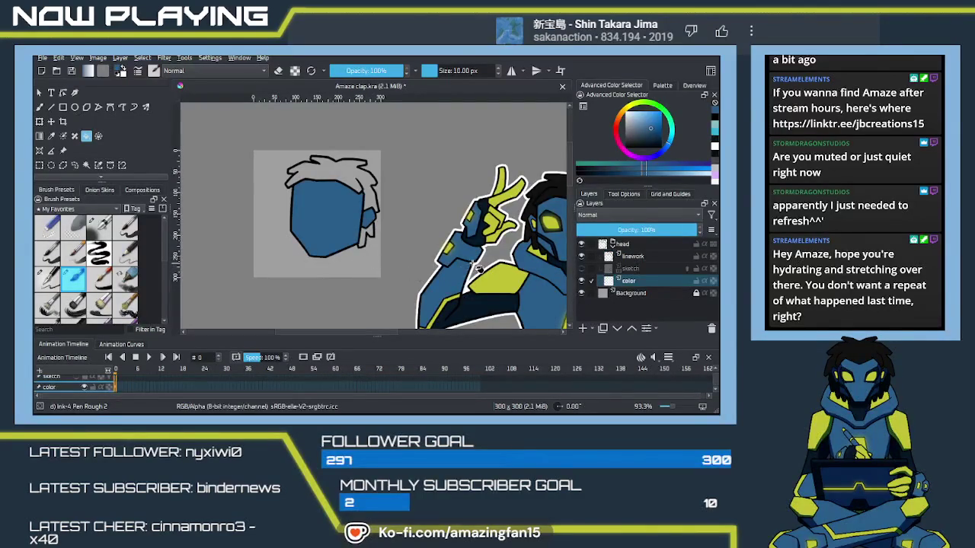
key("p")
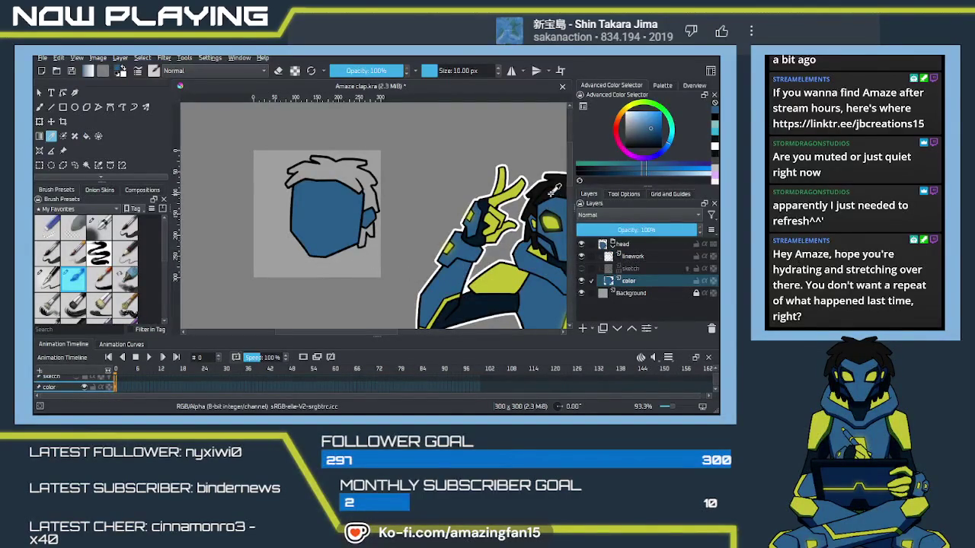
left_click(550, 190)
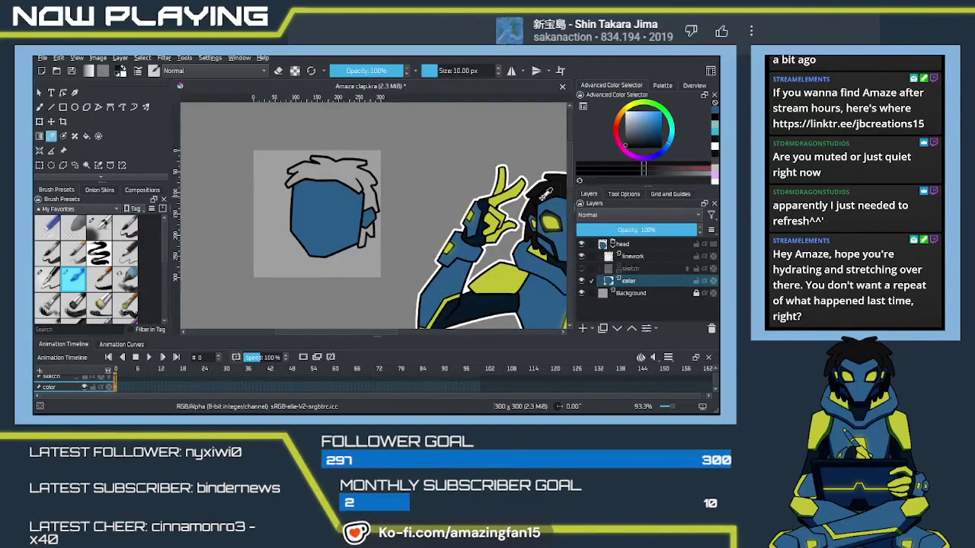
key("f")
left_click(343, 175)
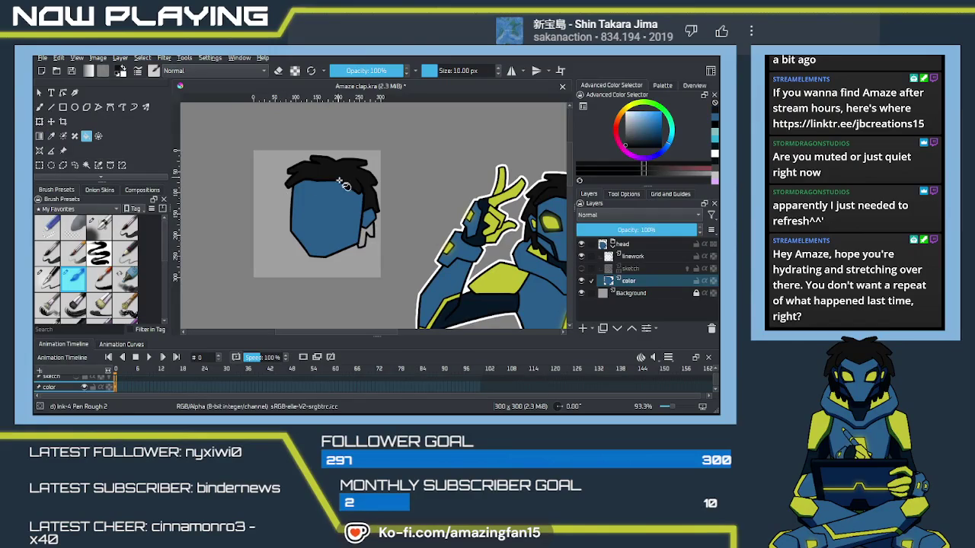
left_click(367, 239)
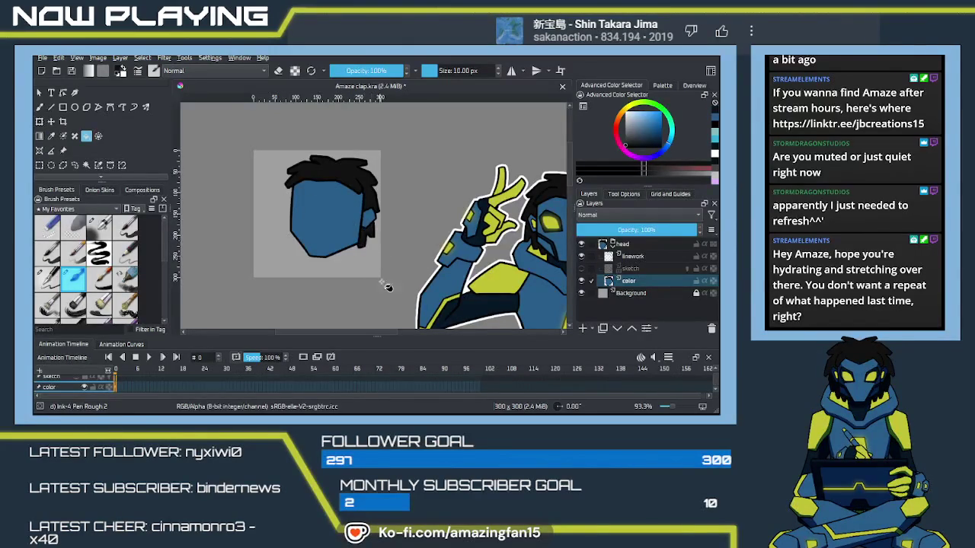
Show the sketch layer, sample the medium blue, and ready the ink brush on the color layer
left_click(581, 268)
left_click(629, 268)
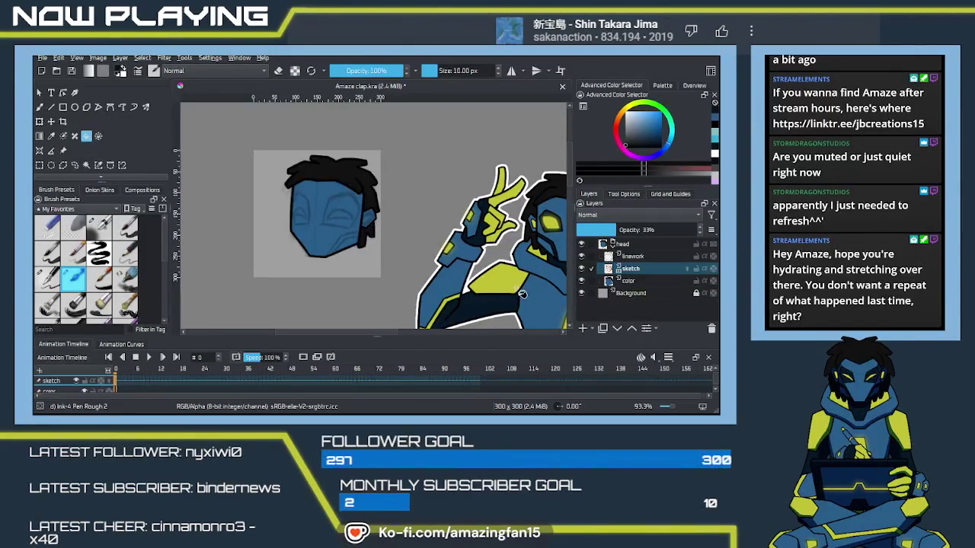
key("p")
left_click(491, 295)
key("b")
scroll(381, 244, "up", 5)
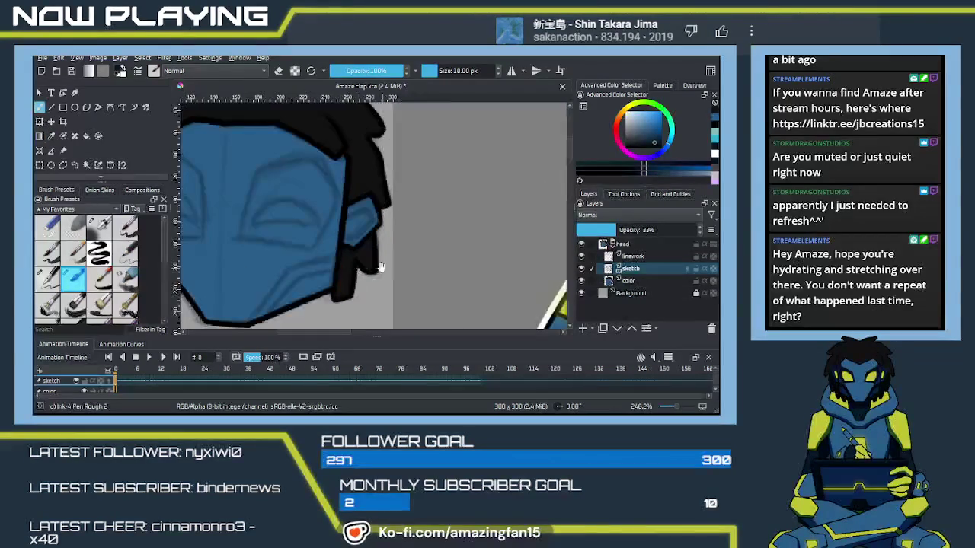
left_click_drag(378, 270, 507, 290)
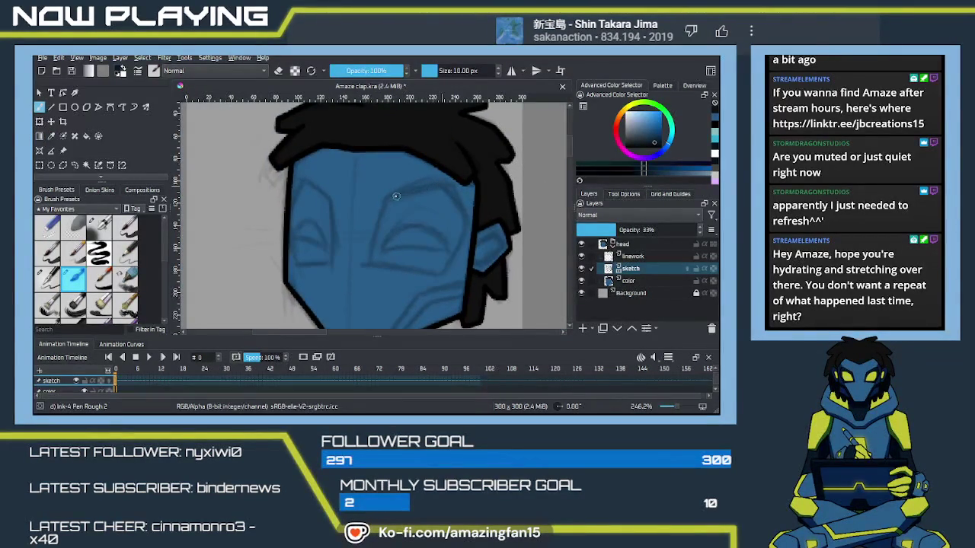
left_click(646, 283)
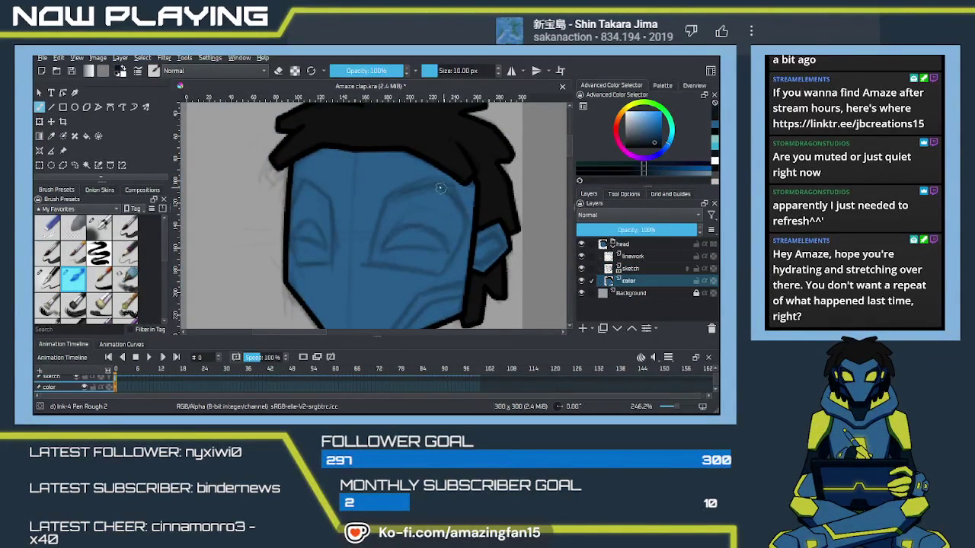
Draw the blue eyebrow, nose line, lower edge and right side of the right eye shape
left_click_drag(440, 185, 383, 201)
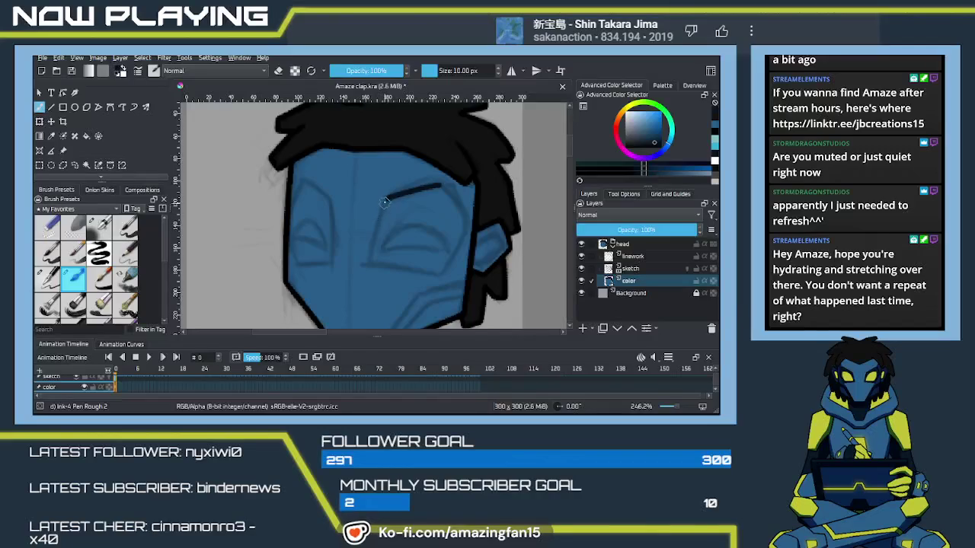
left_click_drag(389, 198, 369, 268)
key("ctrl+z")
mouse_move(387, 197)
left_mouse_down()
mouse_move(368, 268)
mouse_move(452, 265)
left_mouse_up()
key("ctrl+z")
left_click_drag(371, 265, 451, 275)
key("ctrl+z")
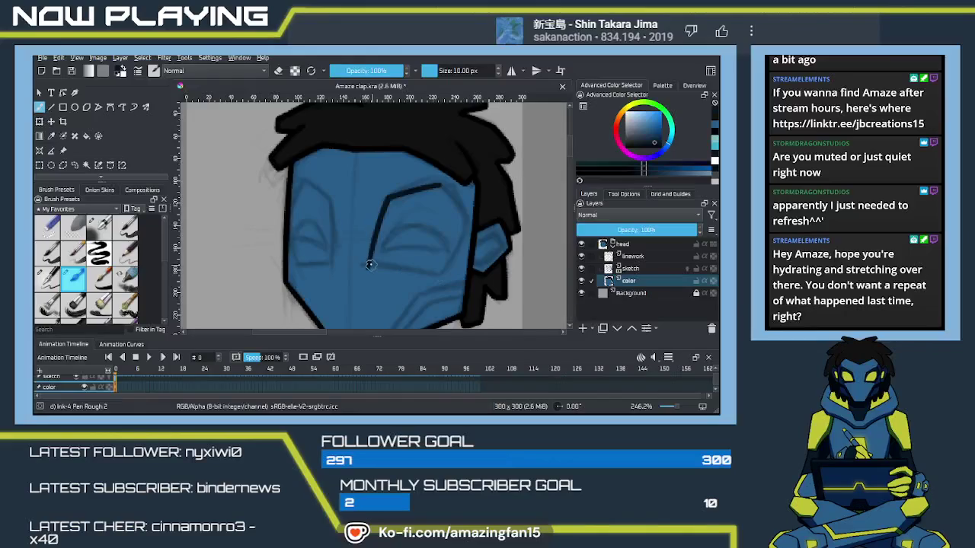
left_click_drag(370, 265, 432, 273)
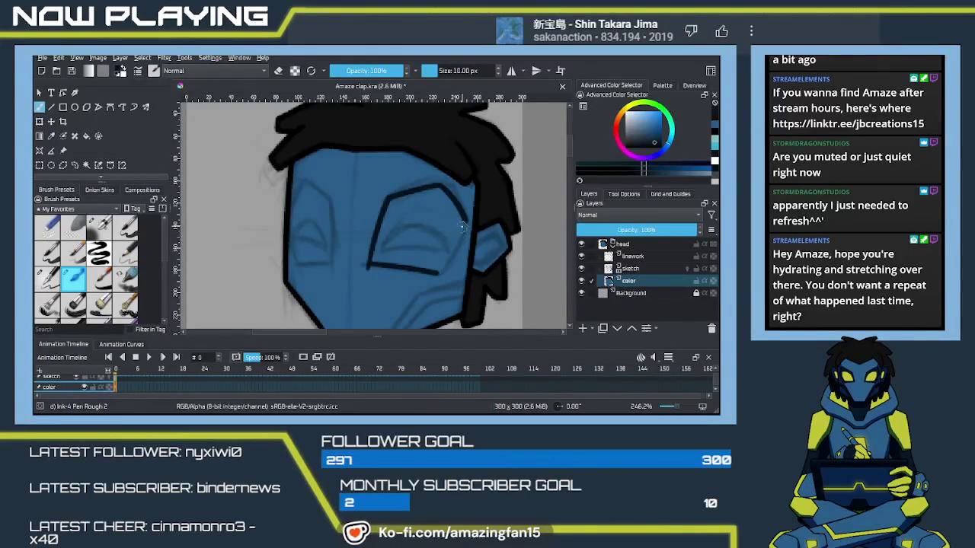
left_click_drag(466, 221, 439, 277)
key("ctrl+z")
left_click_drag(465, 221, 439, 271)
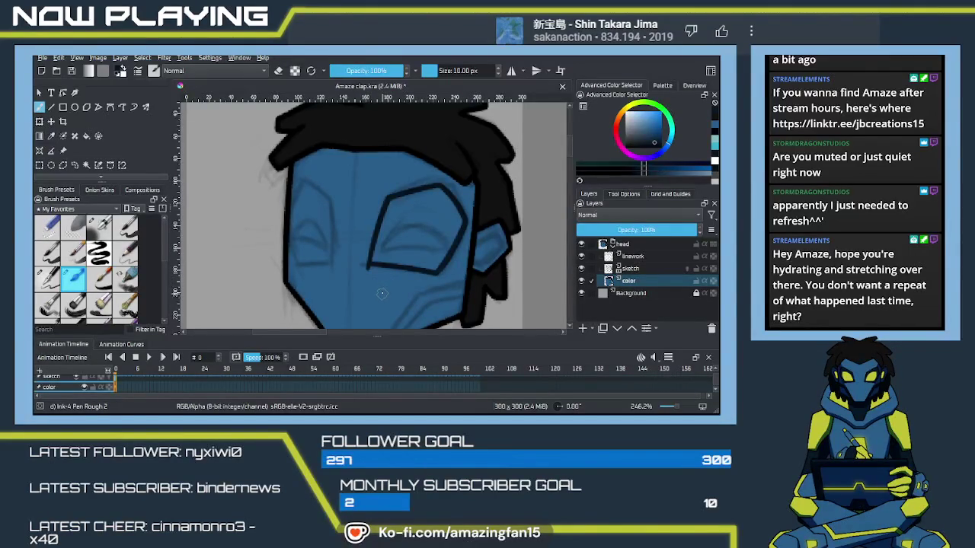
Switch to a darker blue and outline the left eye's top, sides and bottom
key("x")
key("p")
left_click(395, 289)
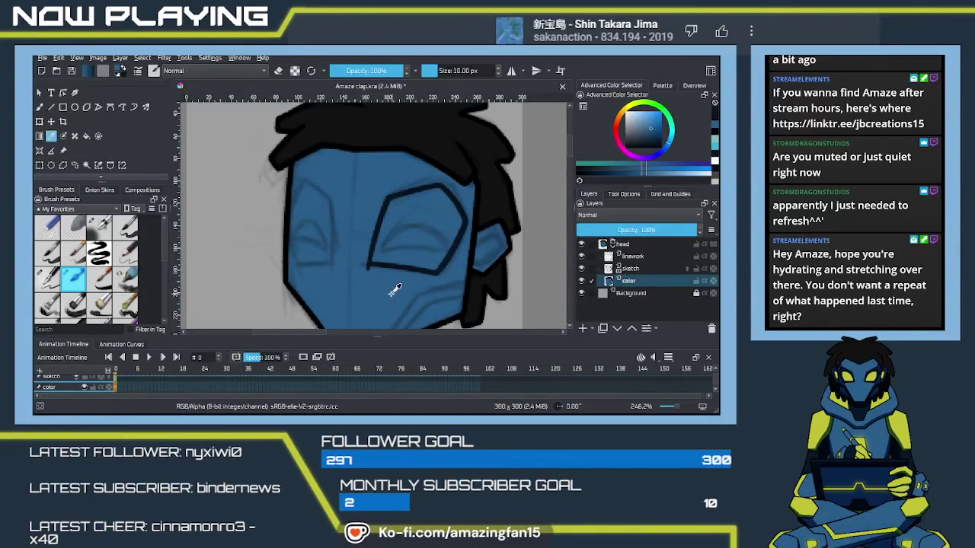
key("b")
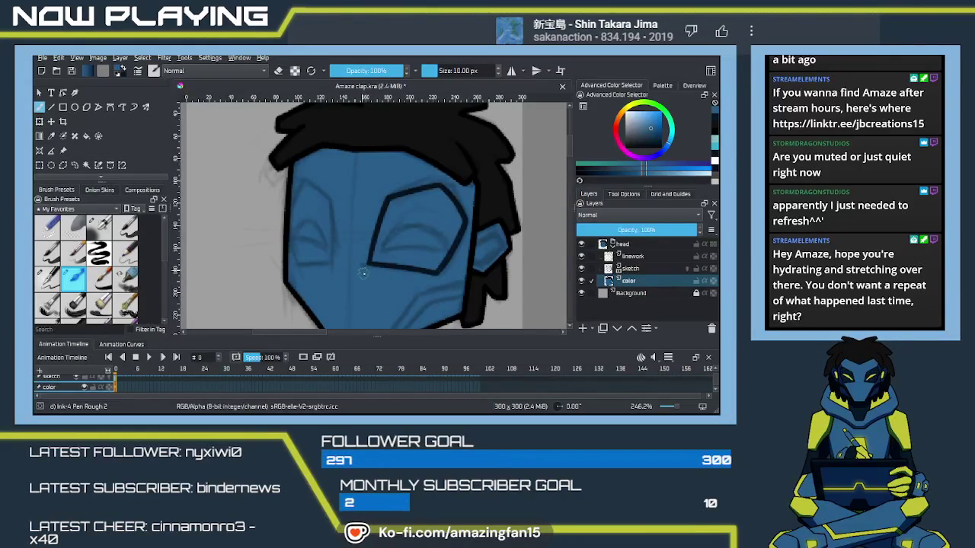
key("e")
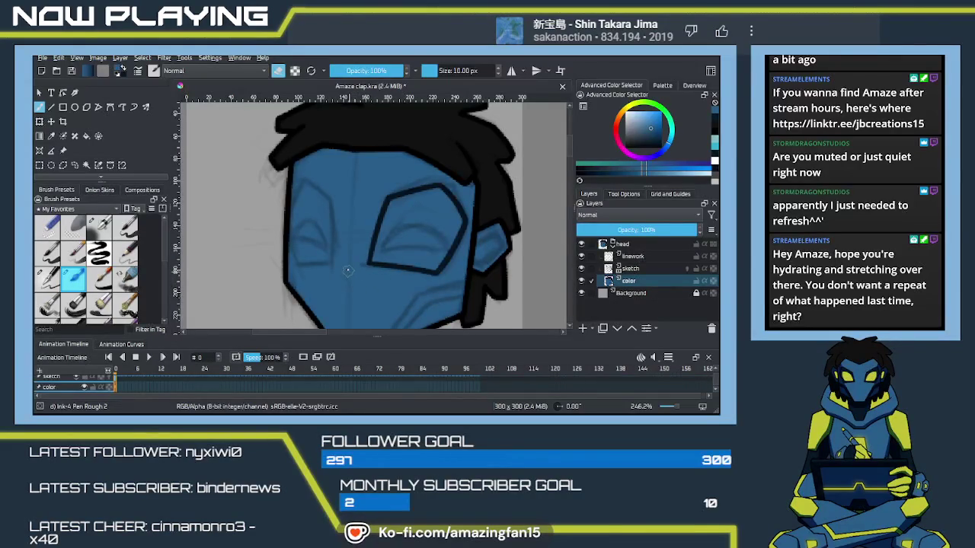
key("e")
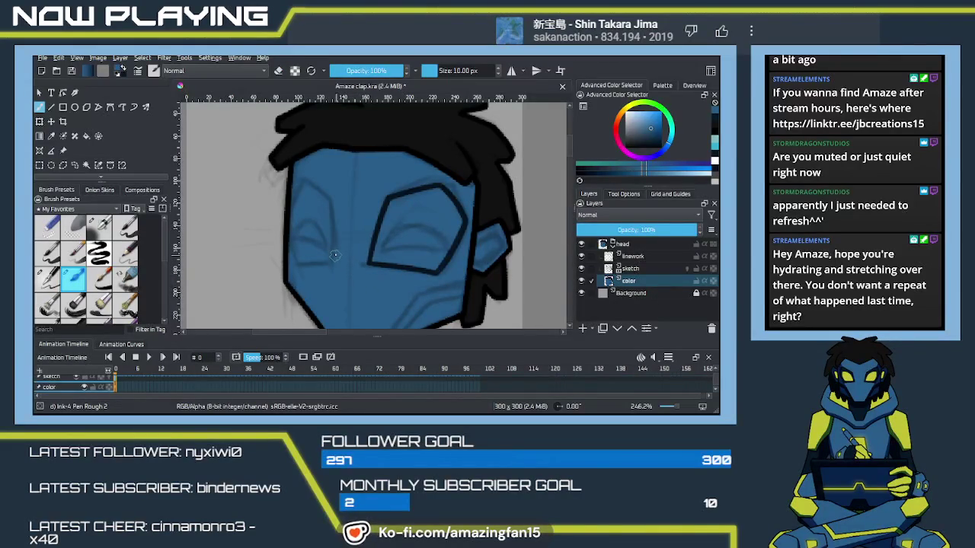
key("k")
left_click_drag(305, 181, 332, 259)
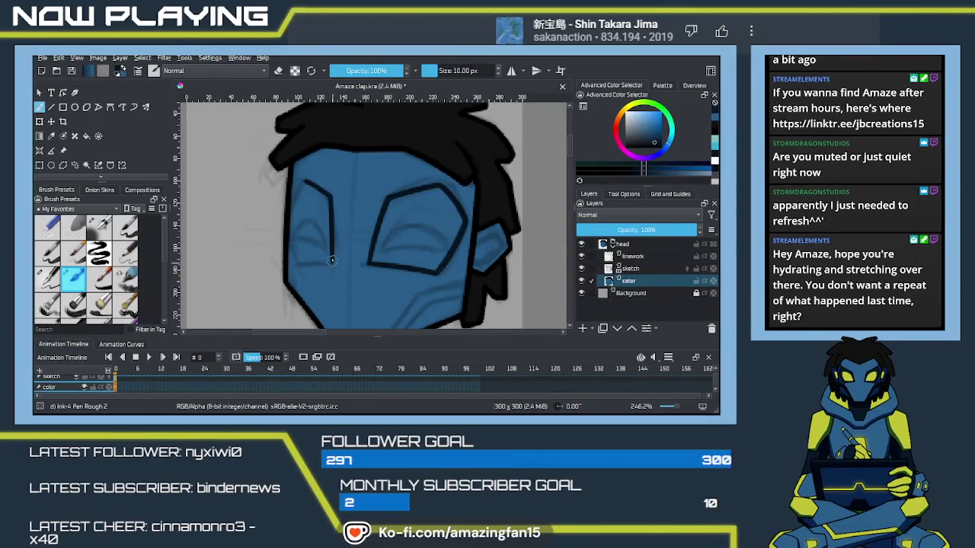
left_click_drag(306, 183, 287, 229)
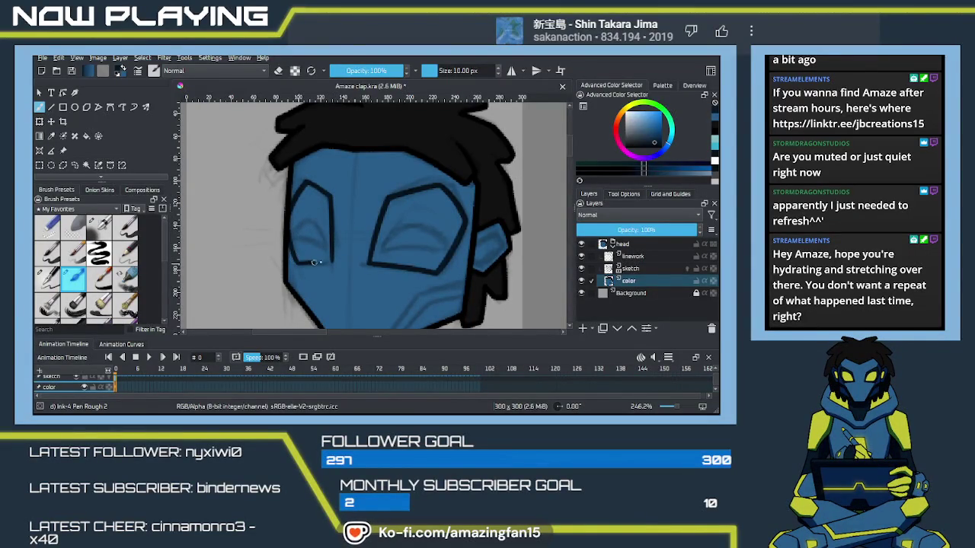
left_click_drag(299, 263, 331, 262)
Draw a dark blue cheek seam down to the chin and lengthen the black hair beside the jaw
scroll(457, 244, "down", 2)
left_click_drag(463, 235, 437, 242)
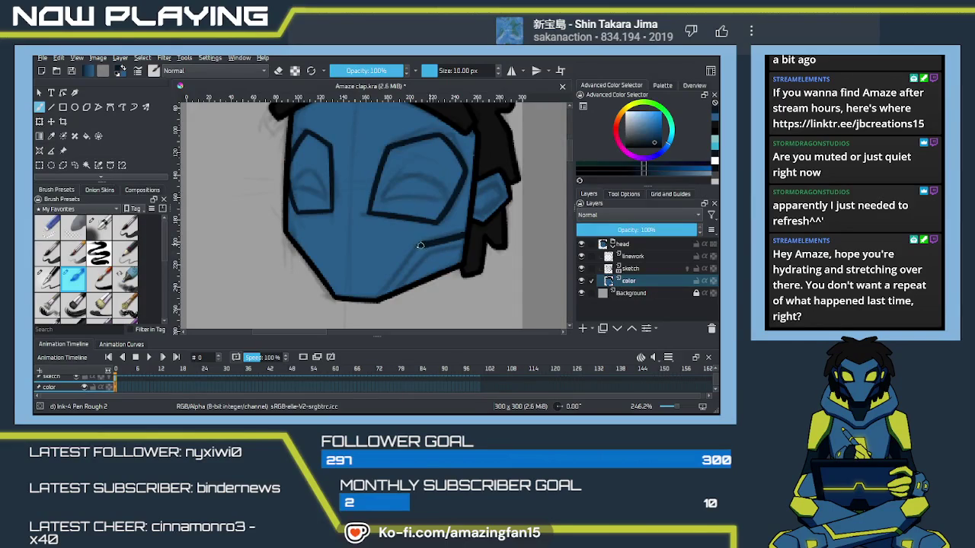
mouse_move(423, 246)
left_mouse_down()
mouse_move(389, 291)
mouse_move(419, 250)
left_mouse_up()
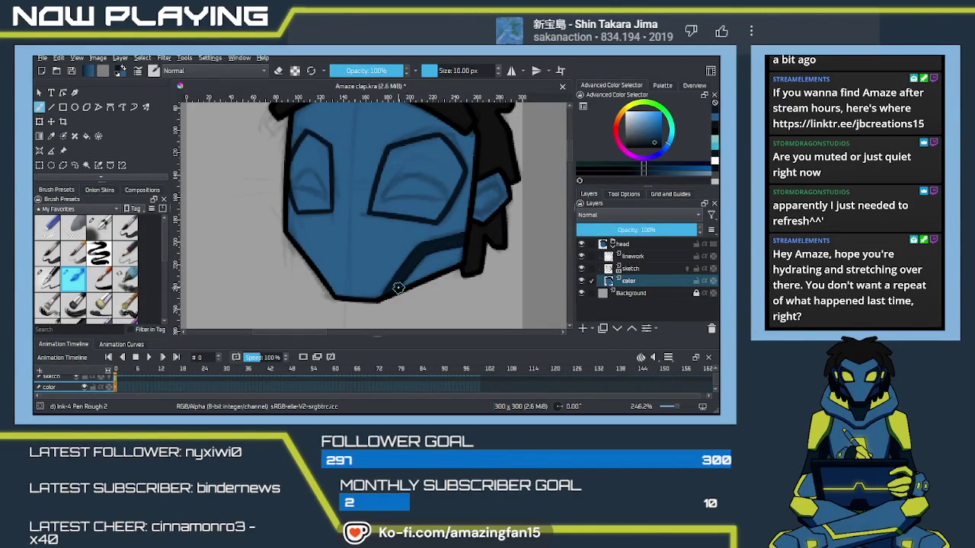
left_click_drag(499, 229, 472, 268)
scroll(472, 268, "up", 2)
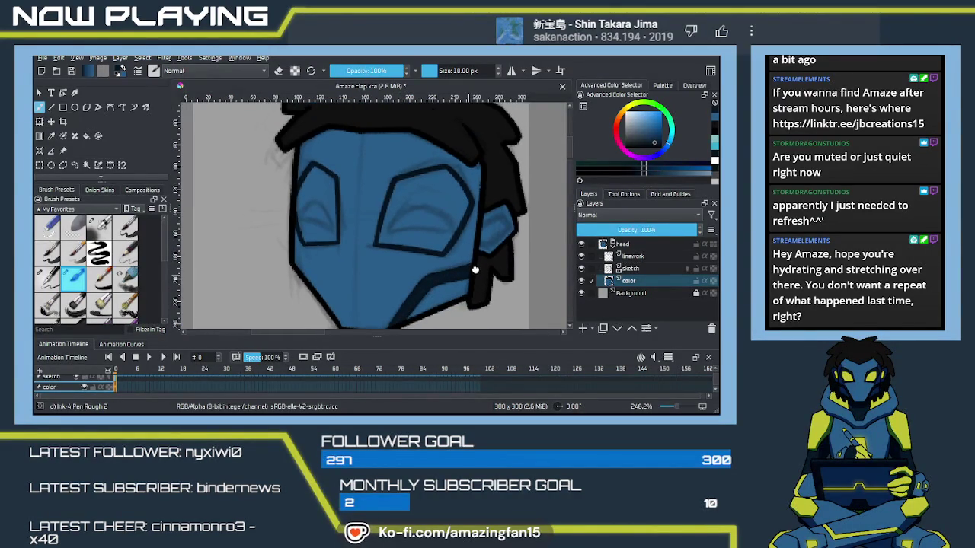
Hide the sketch layer and fill both eye sockets solid dark blue
left_click(582, 269)
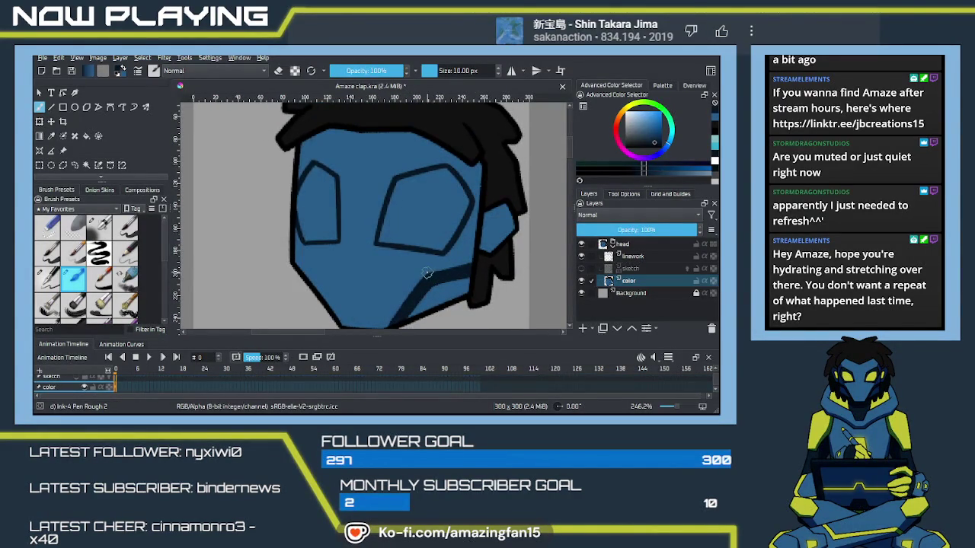
key("f")
left_click(426, 233)
left_click(320, 221)
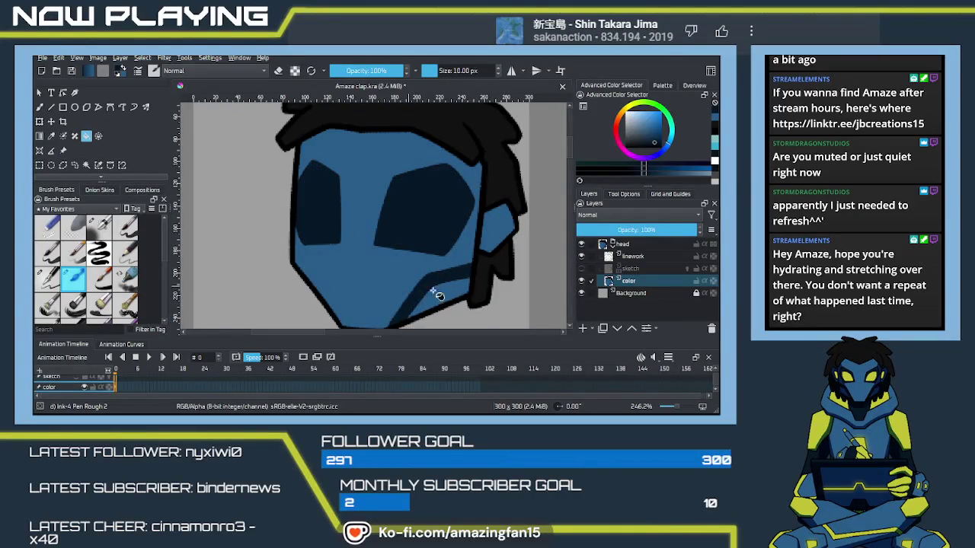
Sample the yellow-green from the reference character's body as the paint colour
mouse_move(478, 280)
left_mouse_down()
mouse_move(376, 252)
mouse_move(385, 289)
left_mouse_up()
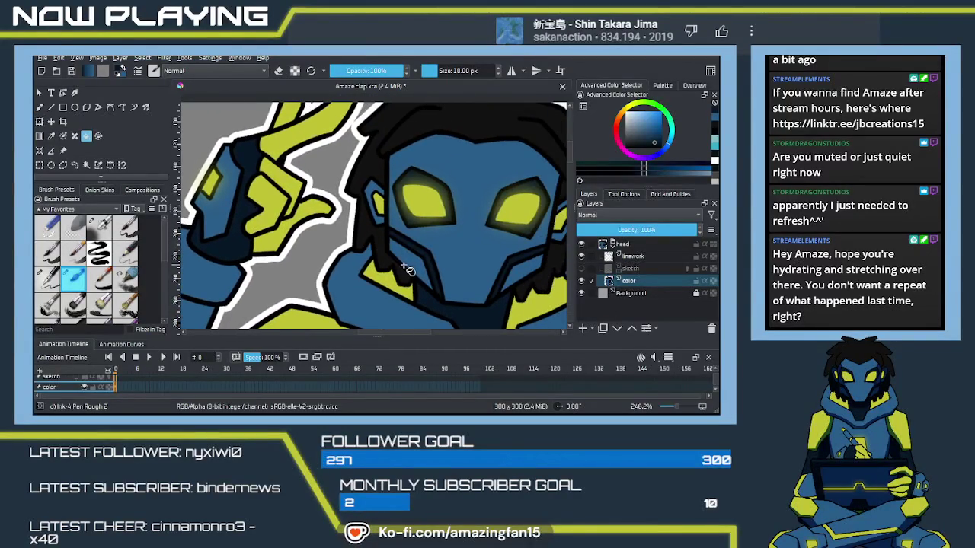
key("p")
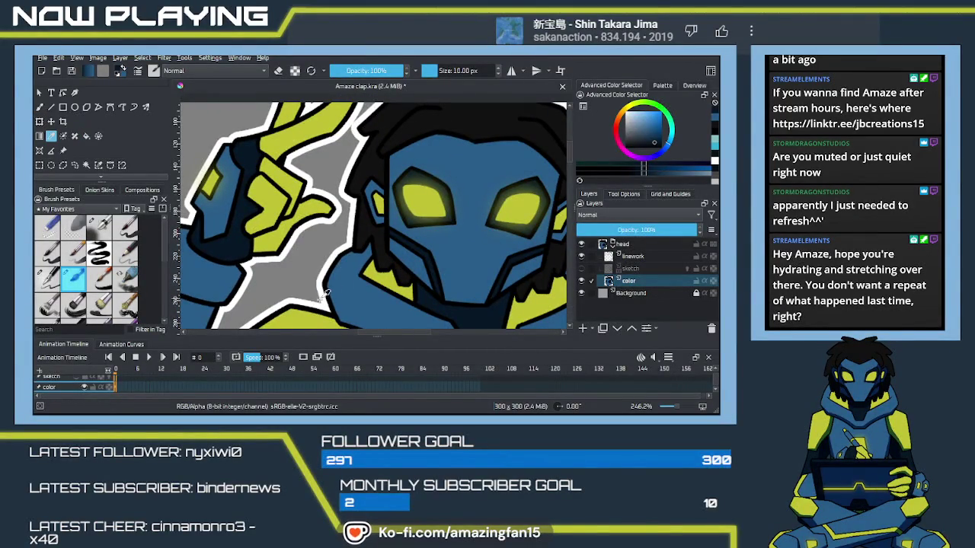
left_click(303, 312)
left_click_drag(305, 265, 587, 282)
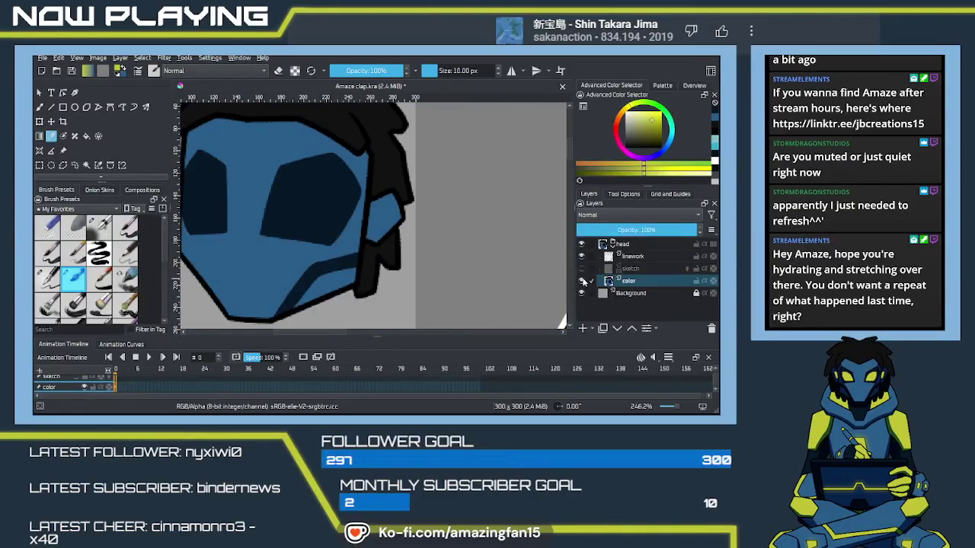
Show the sketch lines and paint a yellow chevron on the mask's side piece
left_click(581, 268)
key("b")
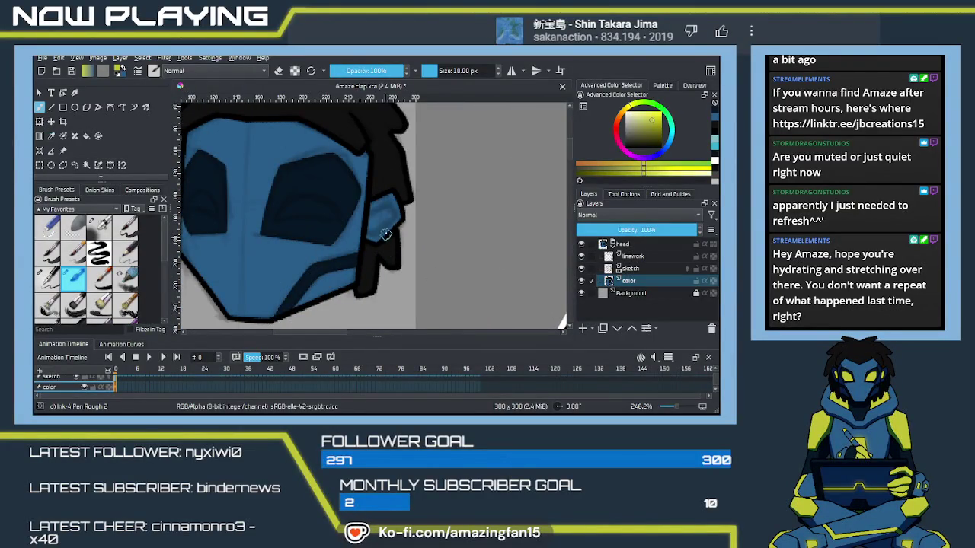
mouse_move(370, 214)
left_mouse_down()
mouse_move(388, 204)
mouse_move(393, 216)
left_mouse_up()
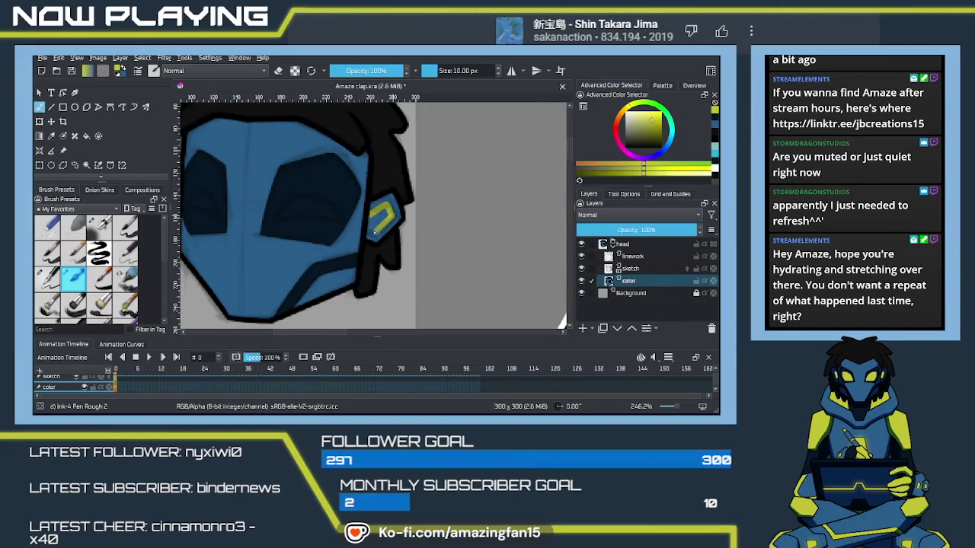
left_click_drag(374, 218, 387, 208)
Paint the right eye as a yellow crescent and start a yellow arc in the left eye
mouse_move(281, 215)
left_mouse_down()
mouse_move(325, 234)
mouse_move(364, 213)
mouse_move(379, 235)
left_mouse_up()
key("ctrl+z")
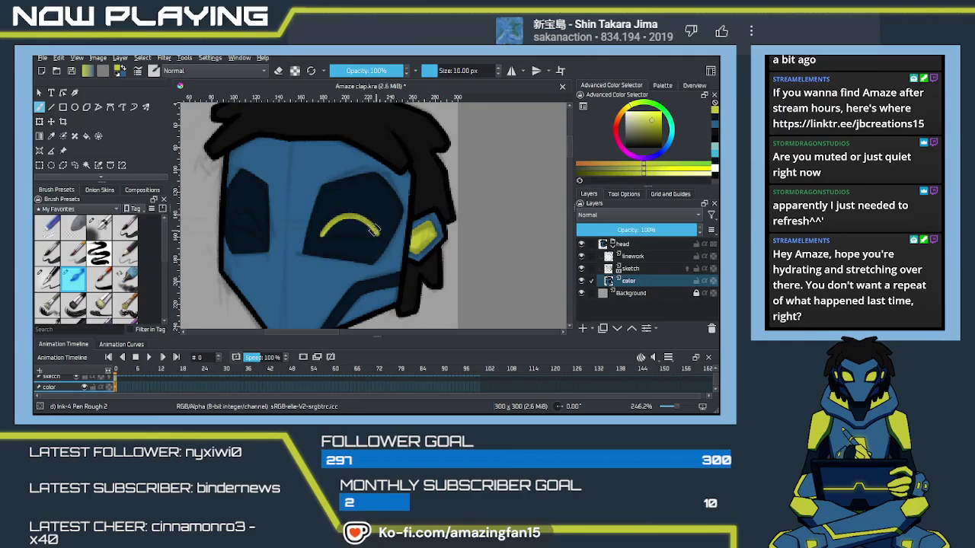
left_click_drag(320, 237, 379, 239)
key("ctrl+z")
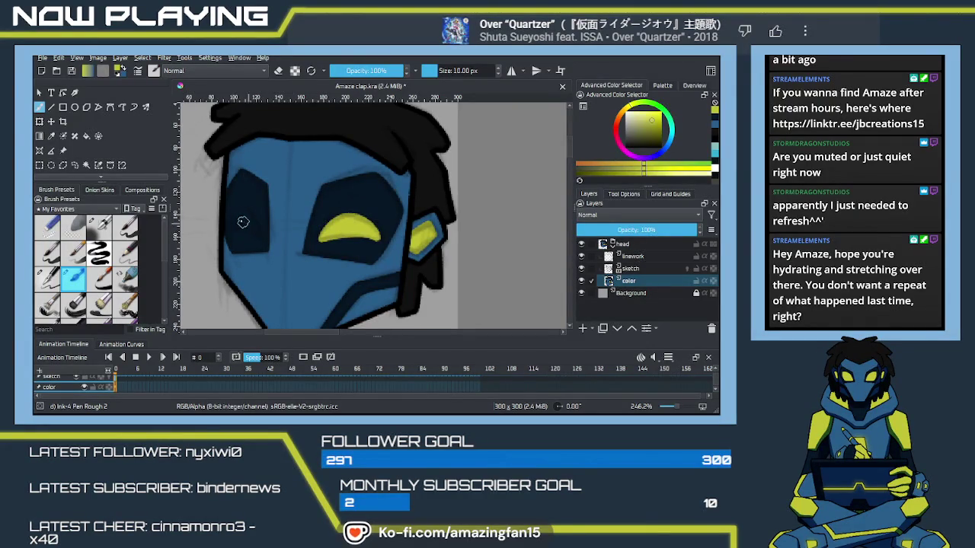
left_click_drag(229, 226, 260, 233)
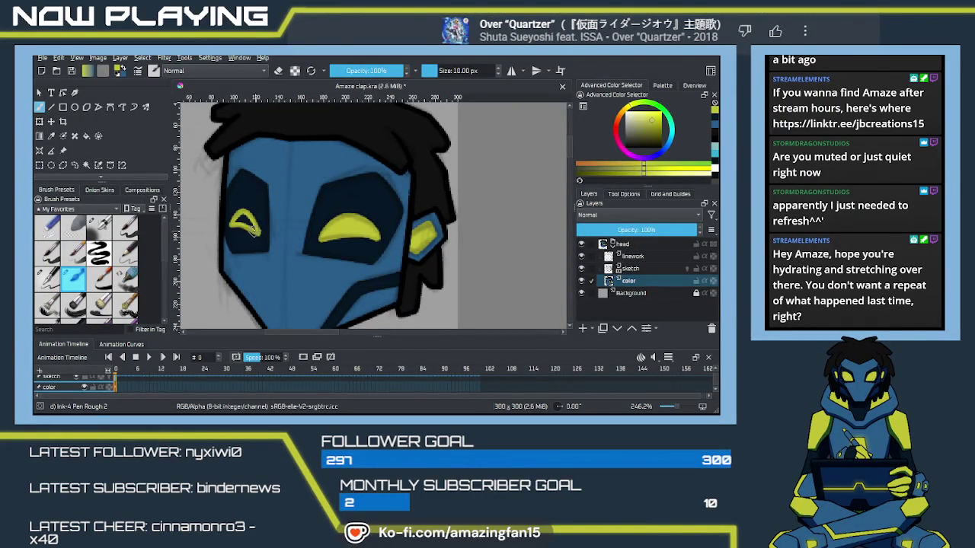
Fill the left eye yellow, then undo the yellow eye strokes back toward dark blue sockets
left_click_drag(242, 221, 238, 222)
key("ctrl+z")
key("ctrl+z")
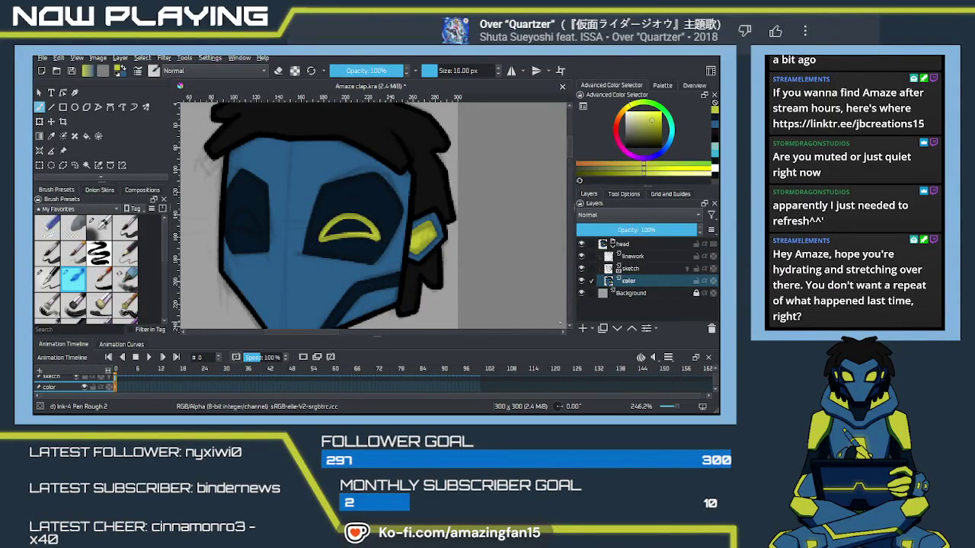
key("ctrl+z")
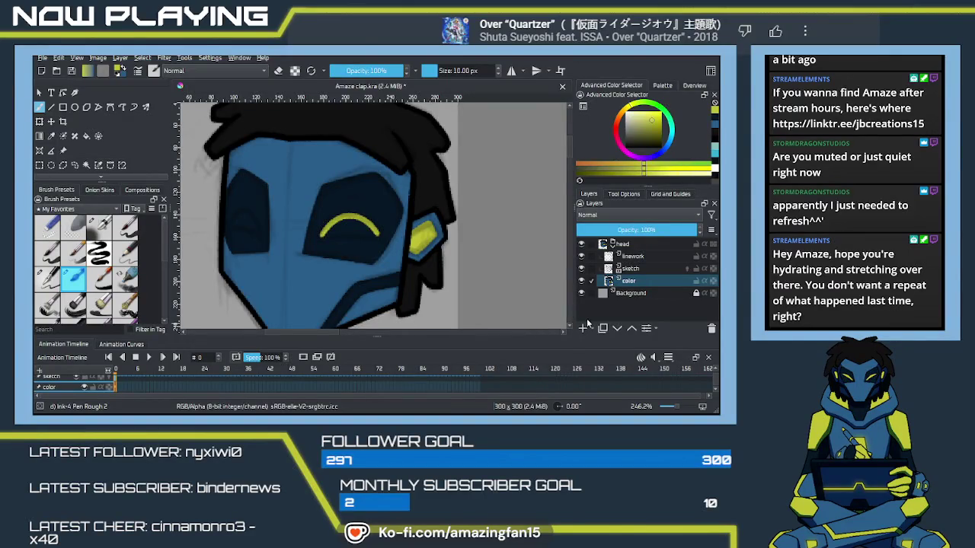
key("ctrl+z")
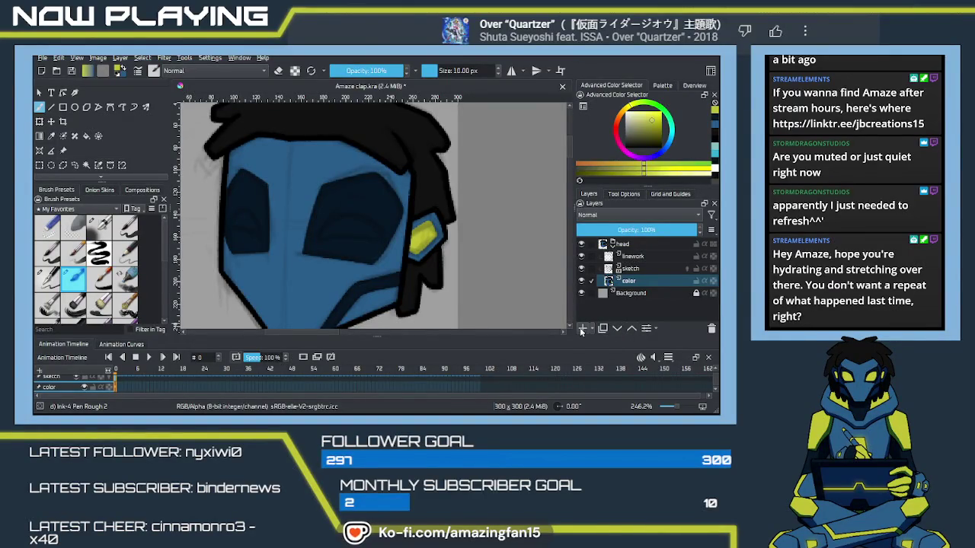
Add a new layer and paint a solid yellow crescent inside the right eye socket
left_click(583, 328)
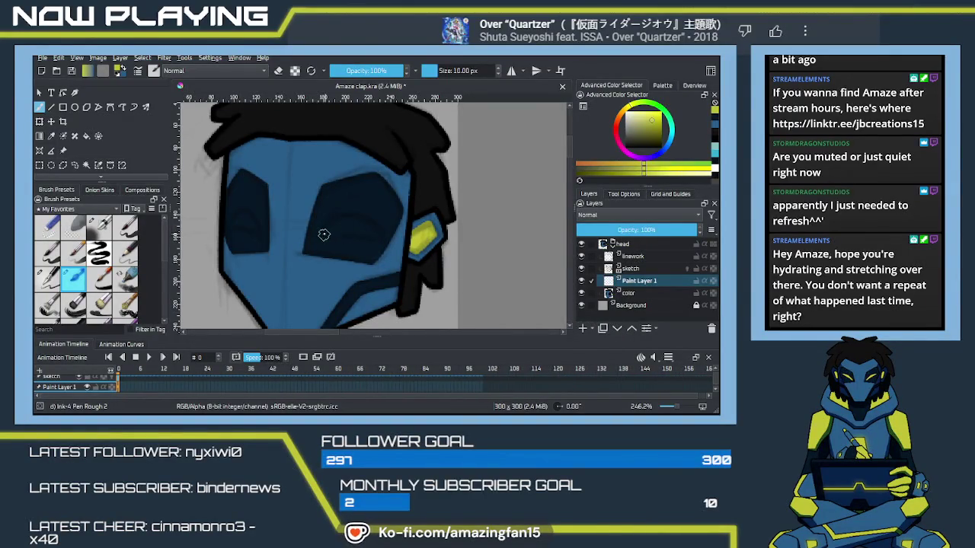
mouse_move(318, 238)
left_mouse_down()
mouse_move(348, 214)
mouse_move(378, 237)
left_mouse_up()
key("ctrl+z")
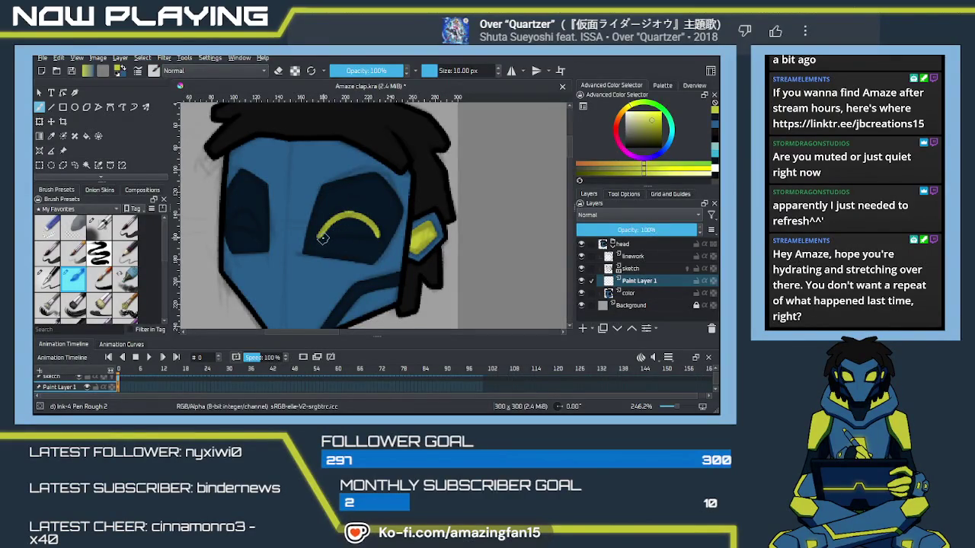
left_click_drag(327, 235, 377, 239)
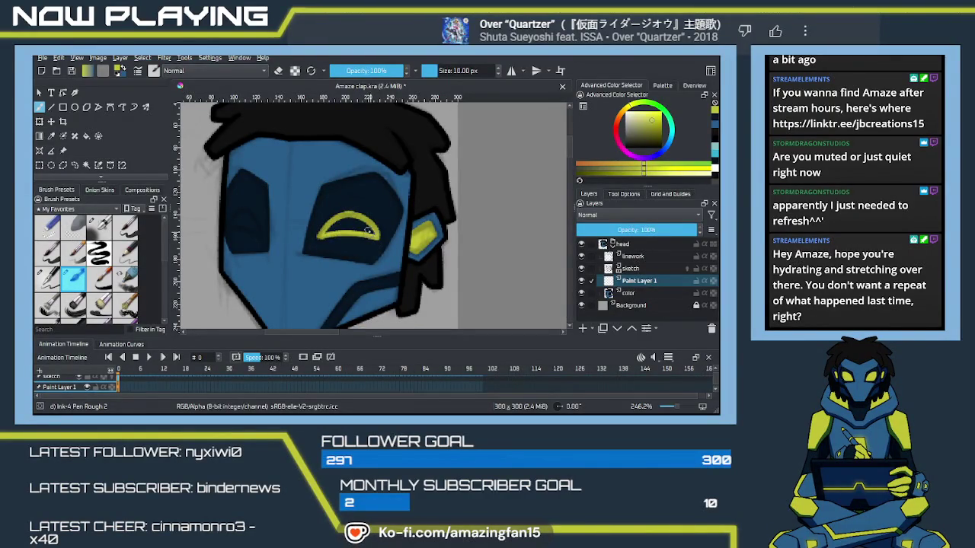
left_click_drag(342, 222, 348, 223)
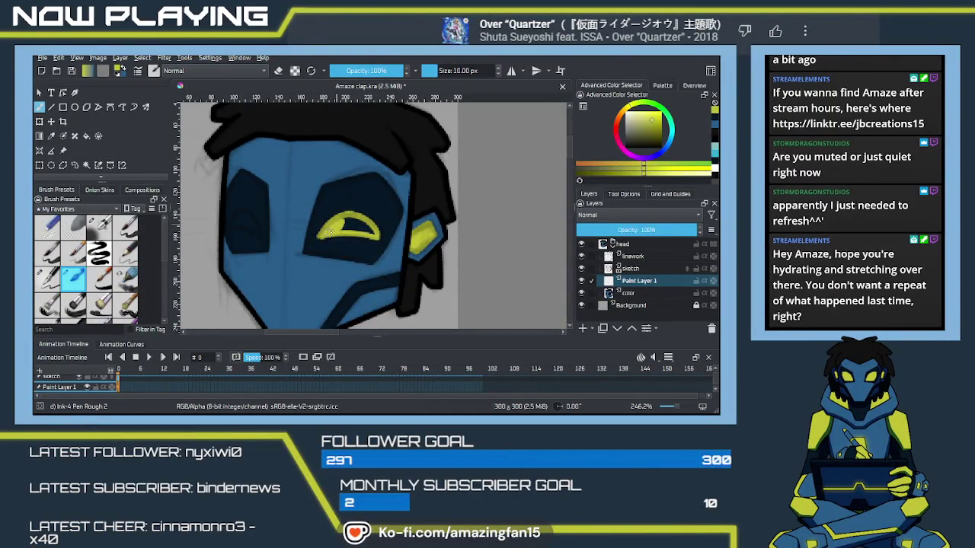
key("ctrl+z")
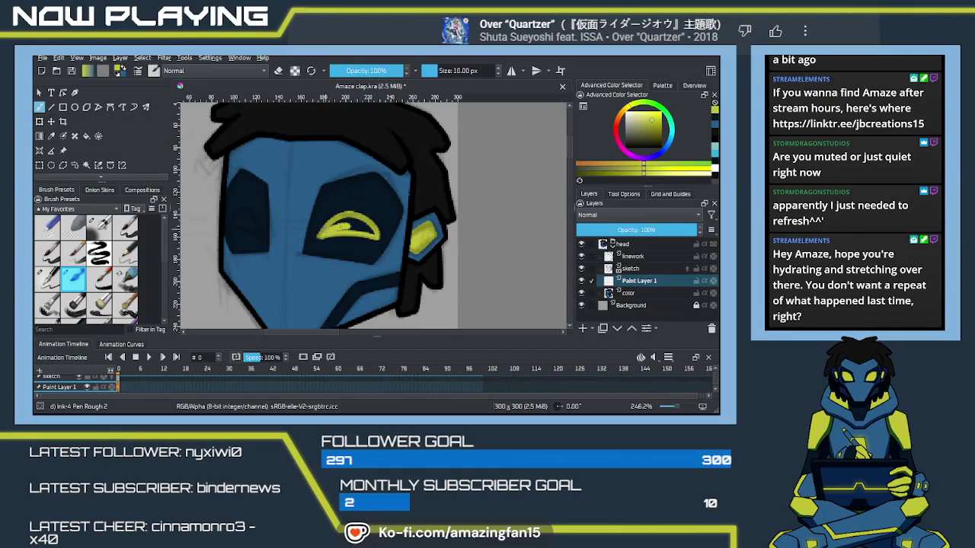
left_click_drag(373, 232, 345, 222)
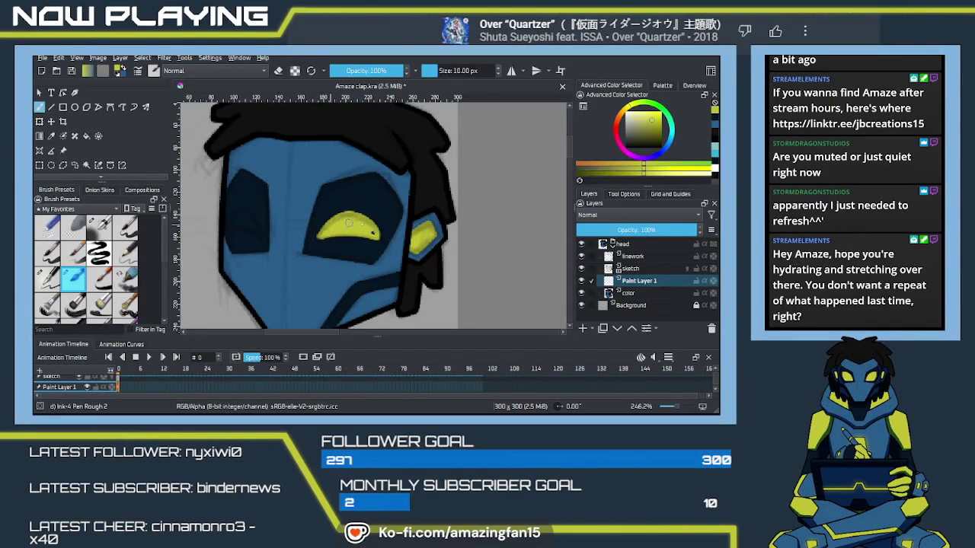
Paint a matching filled yellow crescent inside the left eye socket
left_click_drag(228, 225, 251, 218)
key("ctrl+z")
key("ctrl+z")
key("ctrl+z")
mouse_move(229, 224)
left_mouse_down()
mouse_move(259, 223)
mouse_move(230, 223)
mouse_move(250, 224)
left_mouse_up()
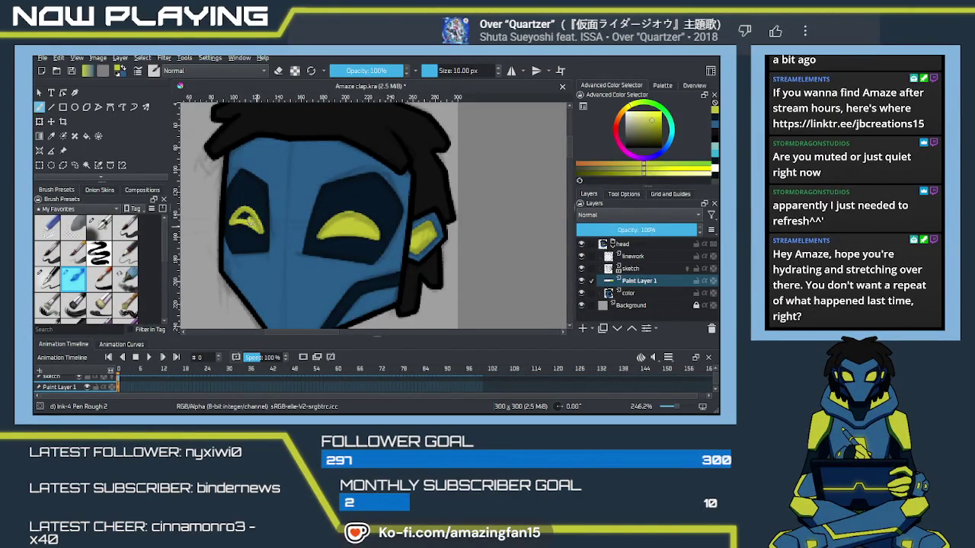
left_click_drag(245, 219, 241, 217)
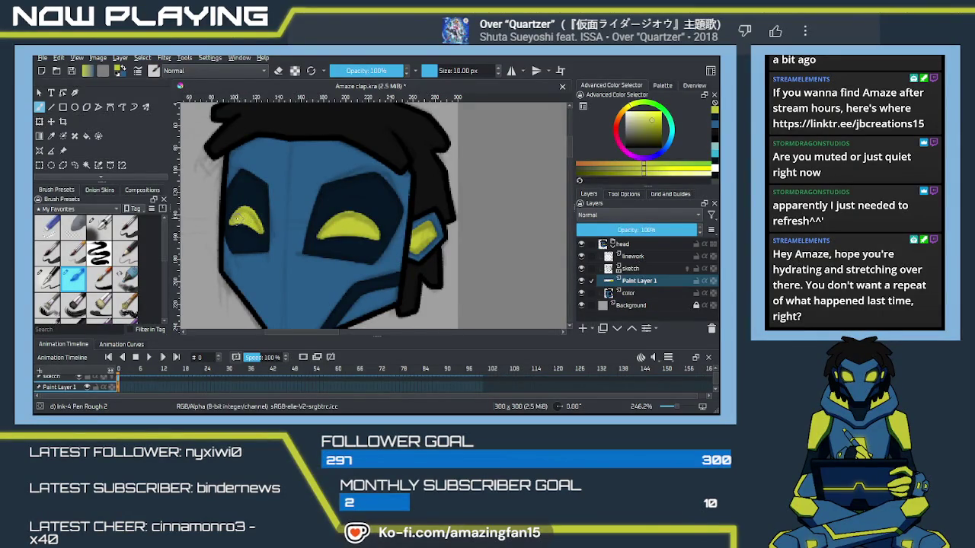
scroll(381, 278, "down", 2)
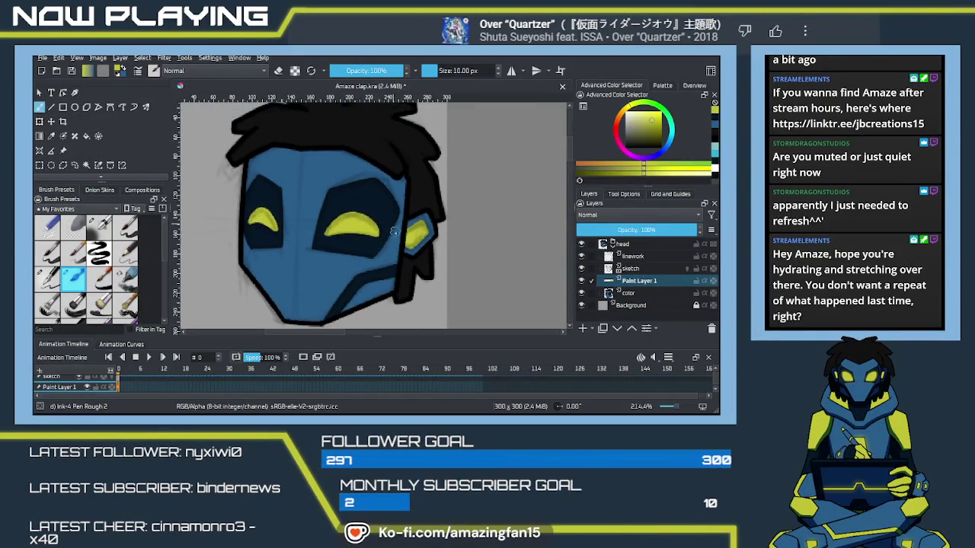
Make Paint Layer 1 active and hide the sketch layer
scroll(385, 276, "down", 2)
scroll(388, 274, "down", 2)
scroll(388, 274, "down", 3)
scroll(388, 275, "down", 3)
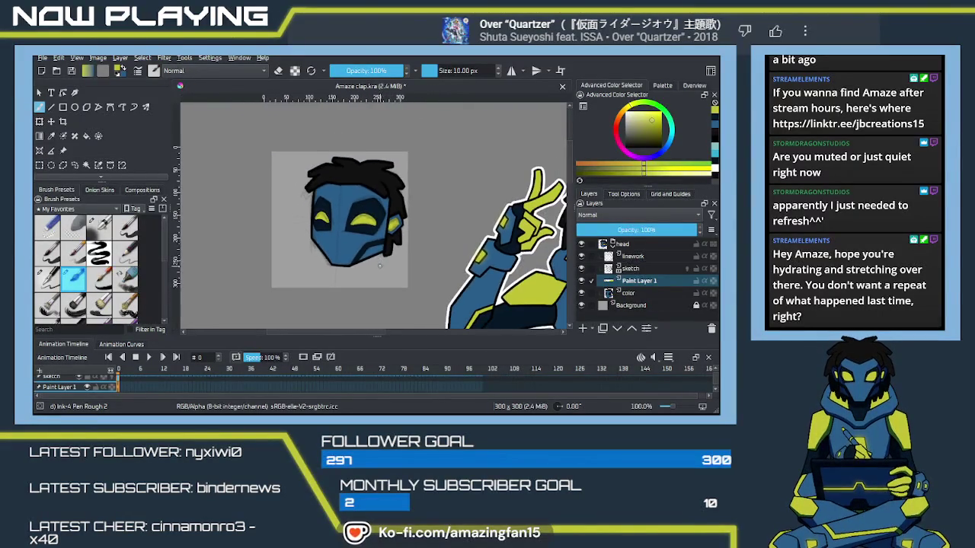
scroll(388, 274, "down", 3)
scroll(388, 274, "down", 2)
left_click(581, 273)
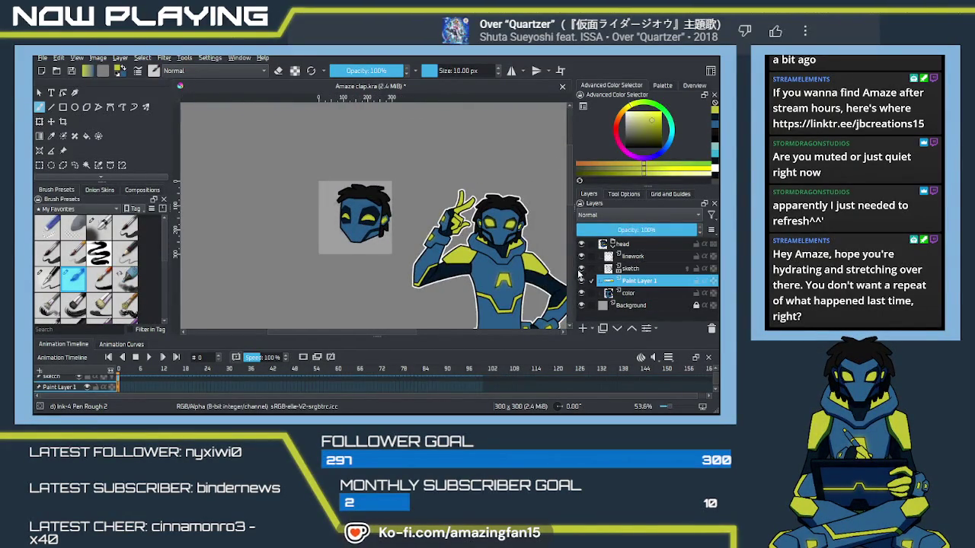
left_click(582, 269)
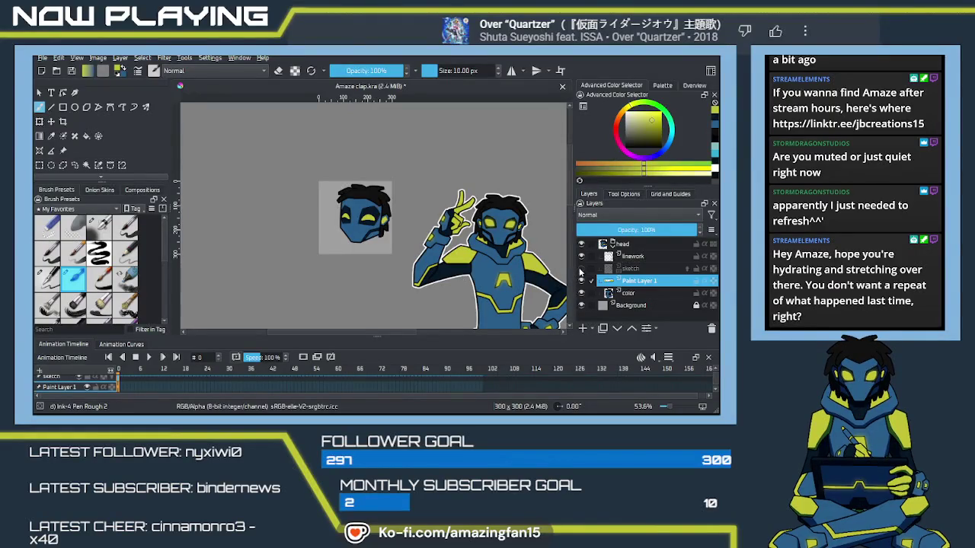
Begin renaming Paint Layer 1 to 'eyes' in the Layers docker
scroll(400, 266, "down", 1)
scroll(400, 266, "down", 1)
scroll(400, 266, "down", 2)
scroll(400, 267, "down", 2)
scroll(400, 267, "down", 1)
scroll(387, 265, "up", 1)
scroll(386, 265, "up", 2)
scroll(386, 266, "up", 2)
scroll(386, 266, "up", 3)
scroll(386, 266, "up", 1)
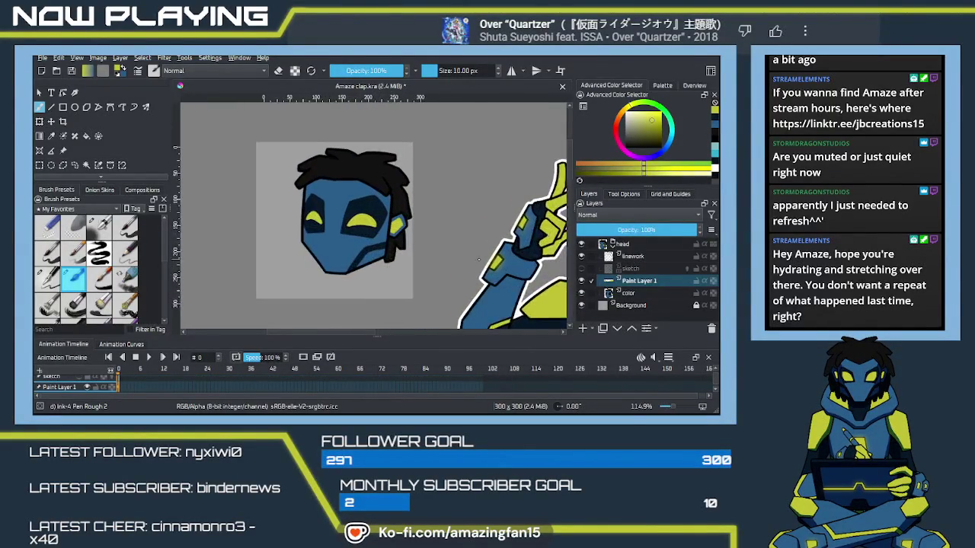
scroll(386, 266, "up", 1)
scroll(386, 266, "up", 1)
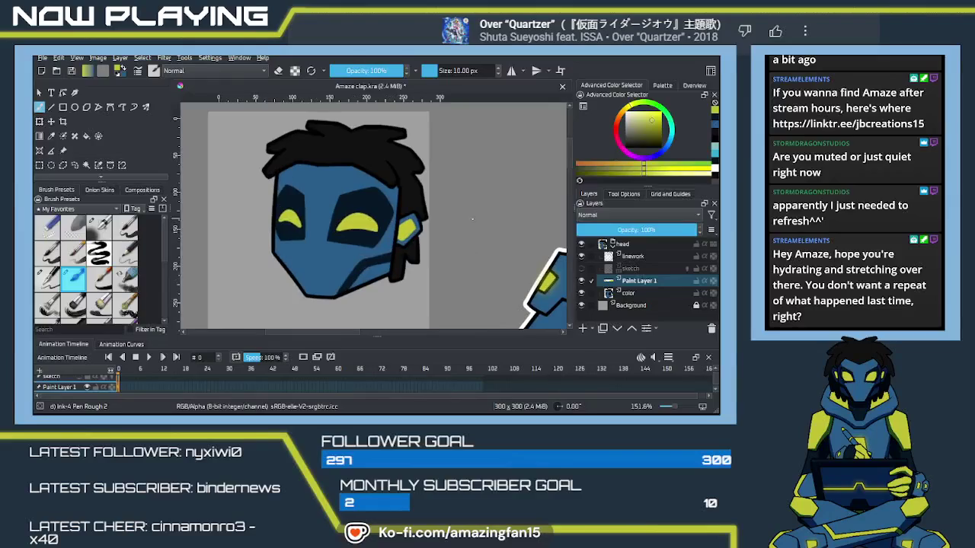
double_click(637, 281)
Name the layer eyes, then duplicate it above the linework and name the copy glow
type("eyes")
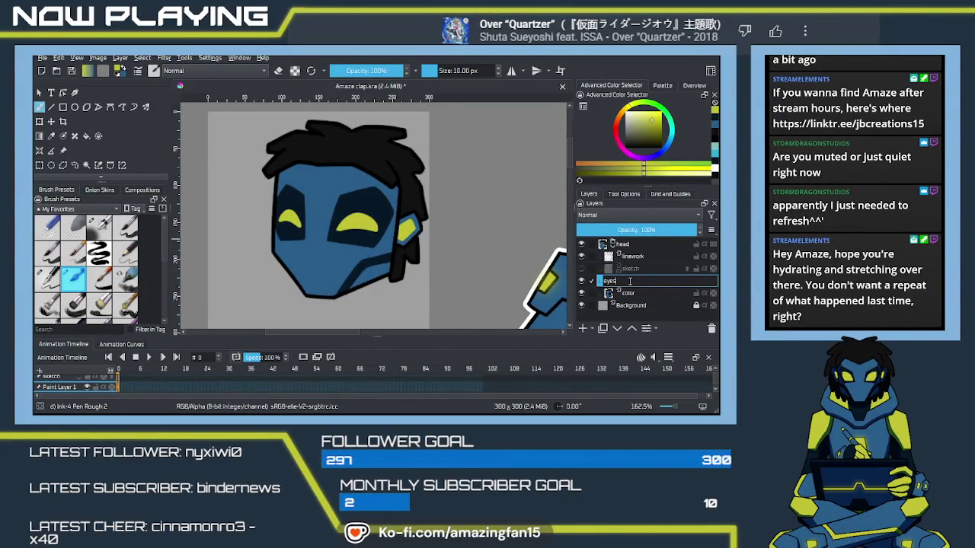
key("Return")
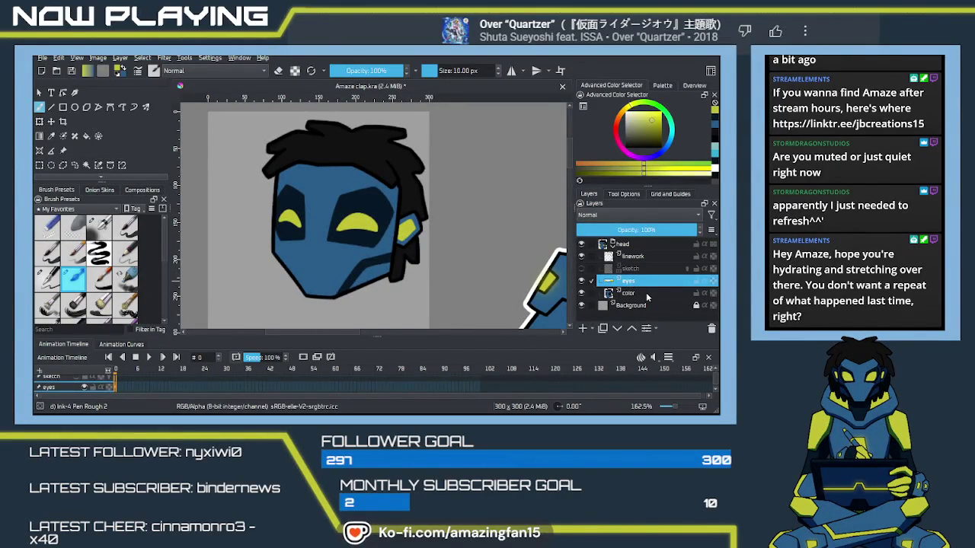
key("ctrl+j")
left_click_drag(639, 282, 629, 263)
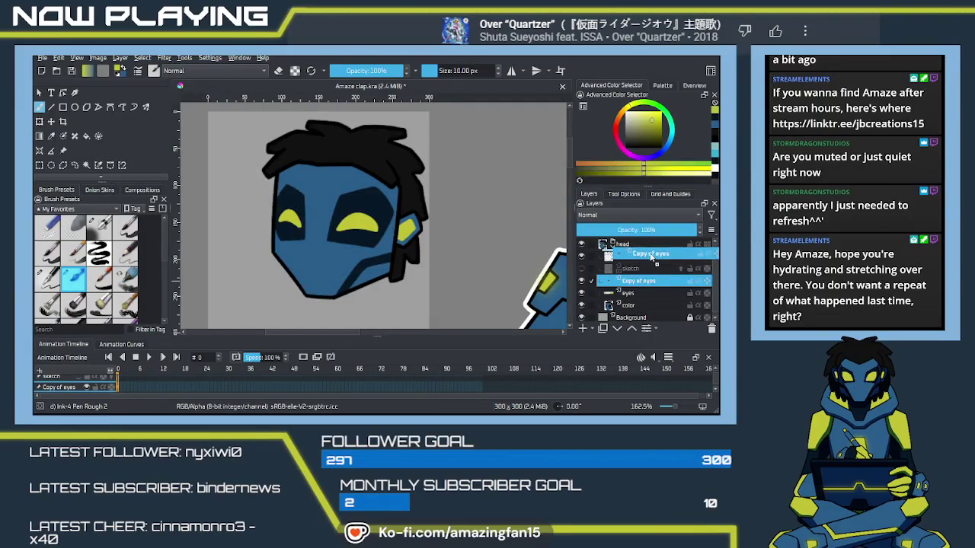
double_click(637, 259)
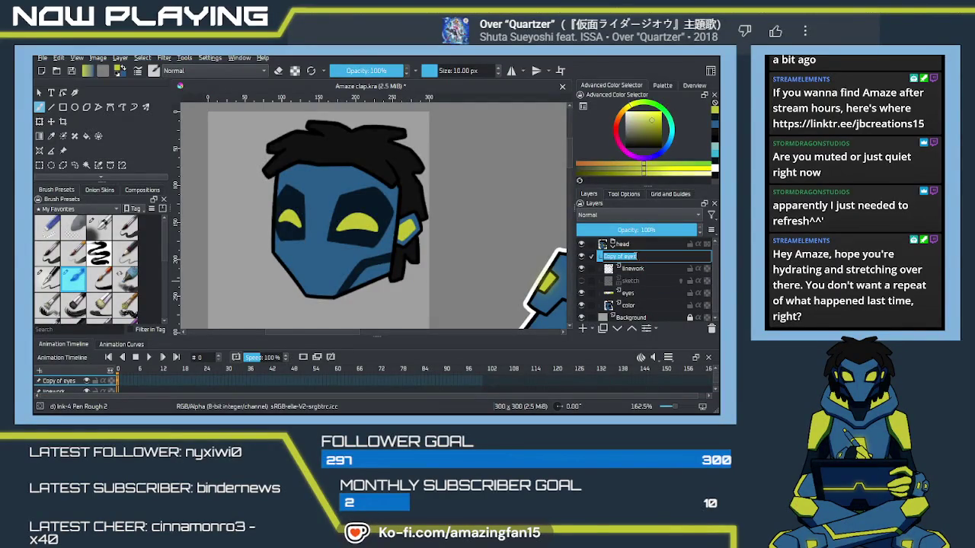
type("glow")
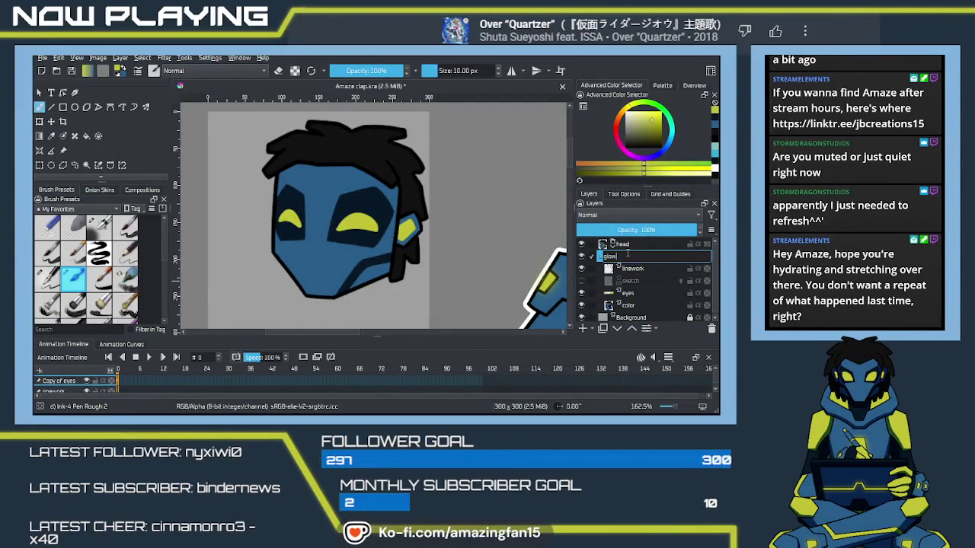
key("Return")
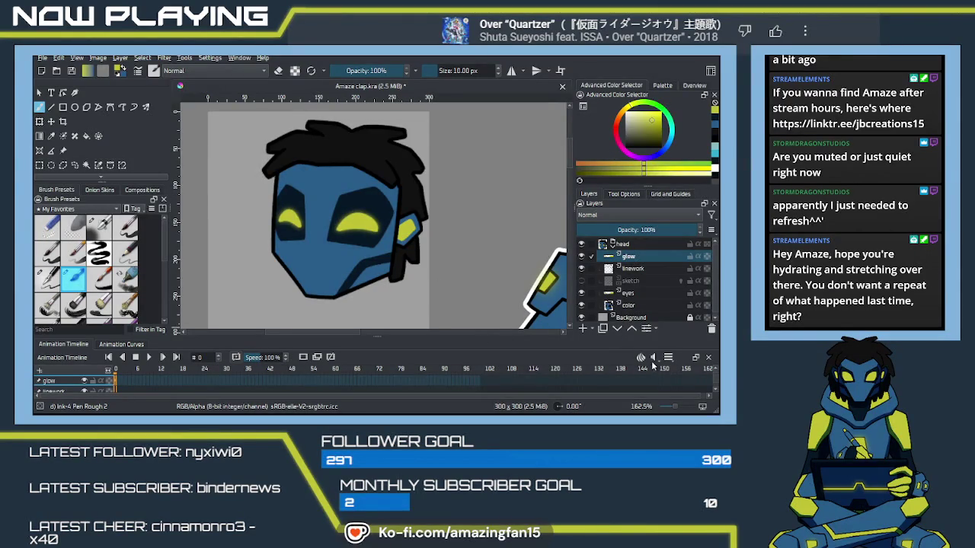
scroll(436, 219, "down", 3)
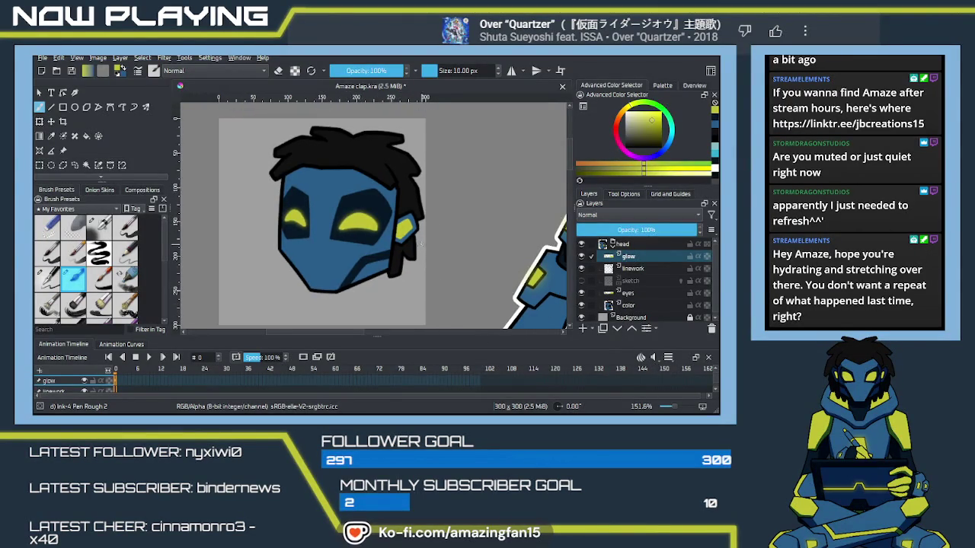
scroll(430, 229, "down", 4)
scroll(422, 244, "down", 3)
scroll(420, 252, "up", 1)
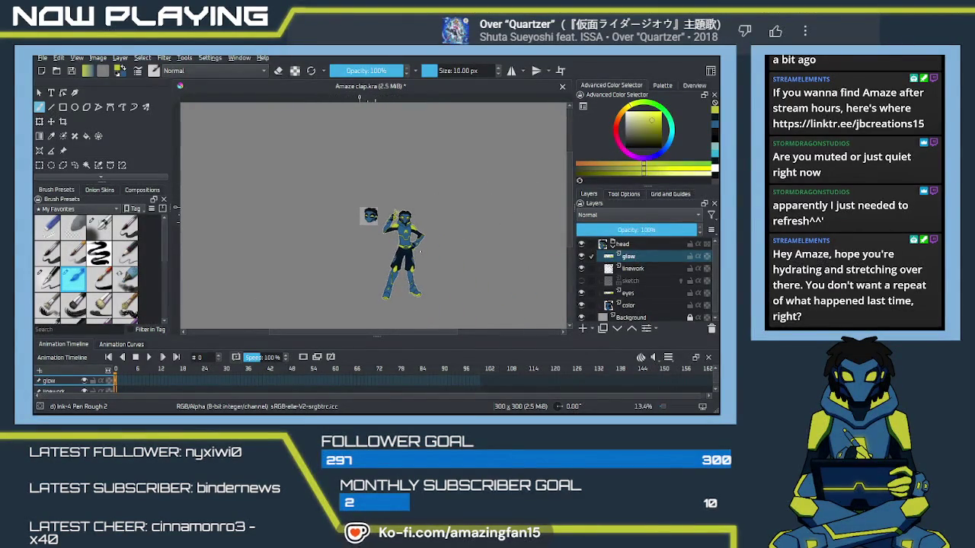
scroll(420, 252, "up", 2)
scroll(419, 251, "up", 2)
scroll(419, 251, "up", 1)
scroll(419, 251, "up", 1)
scroll(415, 253, "right", 1)
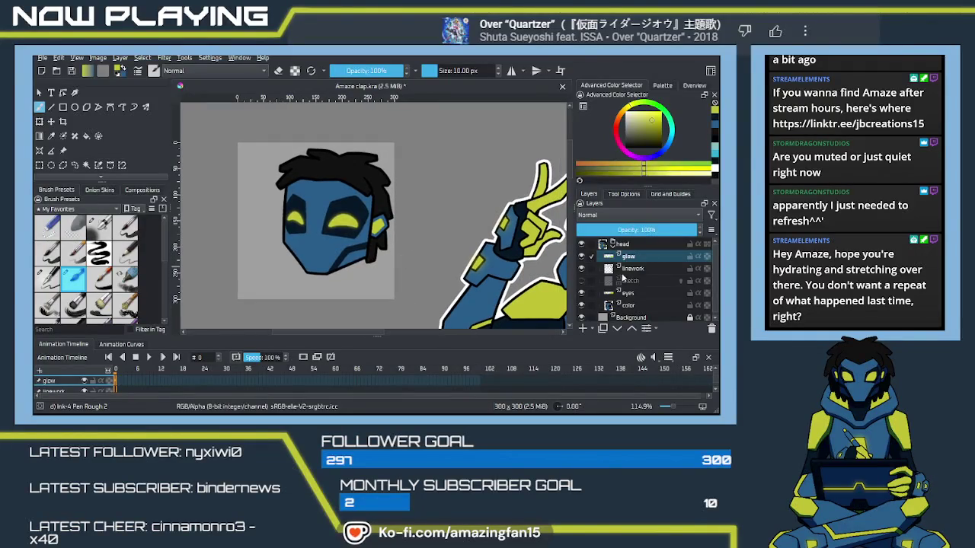
key("Page_Down")
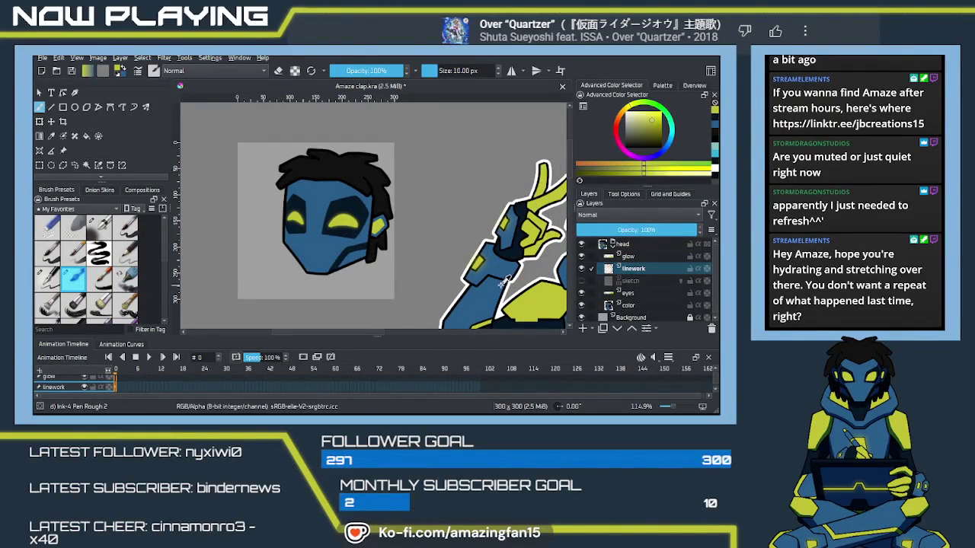
Duplicate the linework layer and place the copy just above Background, below the color layer
key("ctrl+j")
left_click_drag(645, 272, 667, 317)
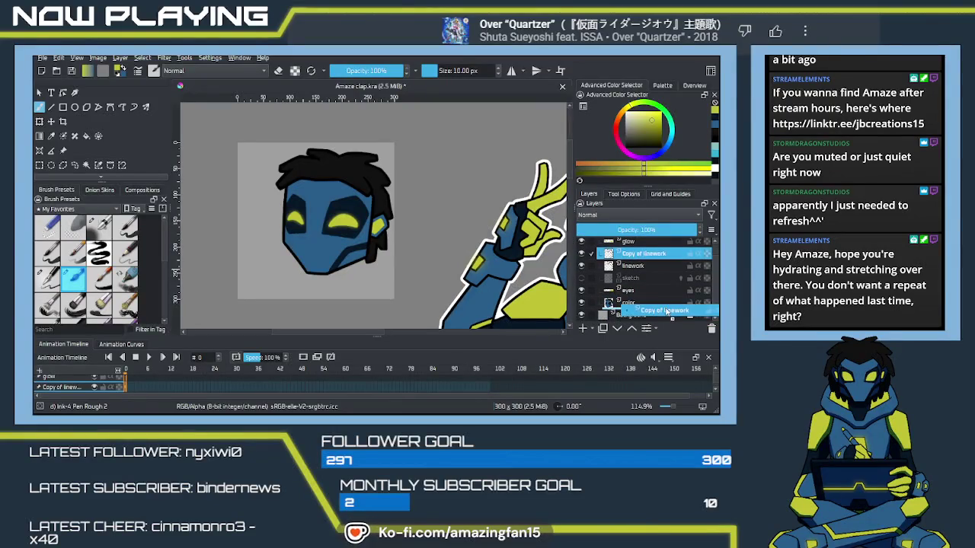
left_click_drag(667, 316, 656, 313)
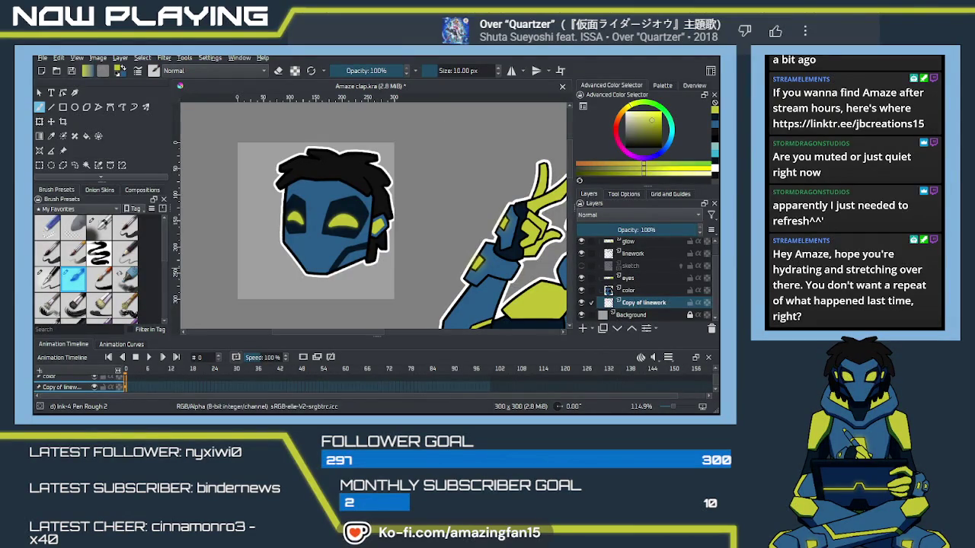
key("minus")
key("minus")
key("minus")
key("minus")
key("minus")
key("minus")
key("minus")
key("plus")
key("plus")
key("plus")
key("plus")
key("plus")
key("plus")
key("plus")
key("plus")
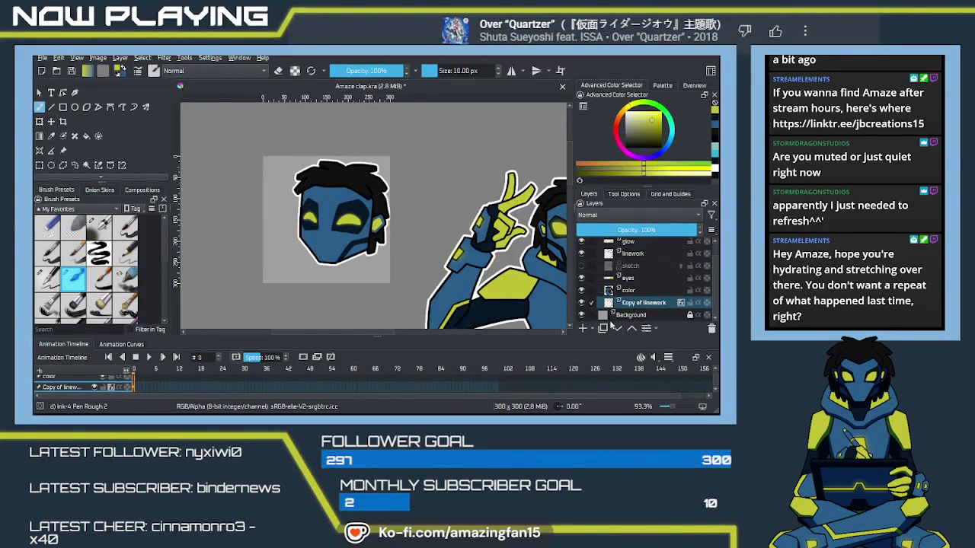
left_click(629, 308)
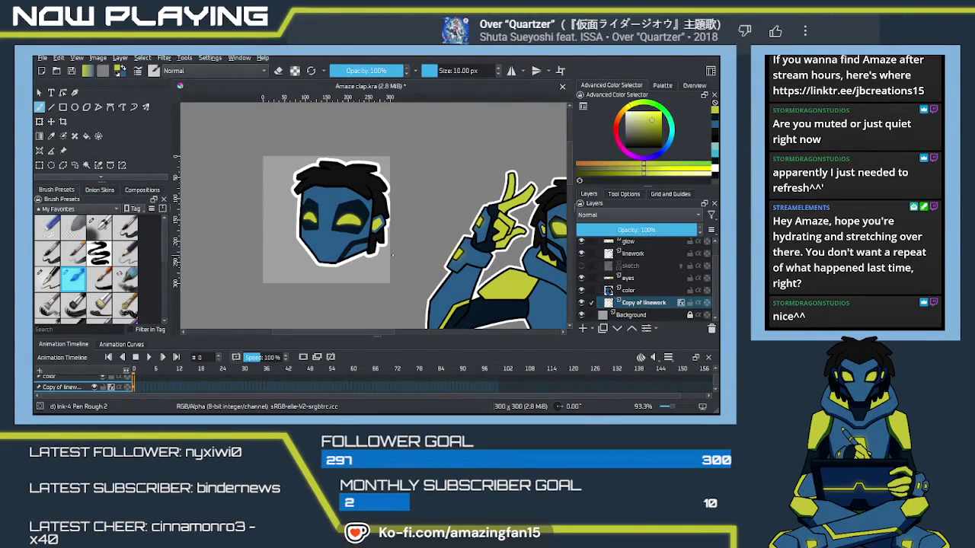
Zoom out to check the whole outlined character, then zoom back in slightly
key("minus")
key("minus")
key("minus")
key("minus")
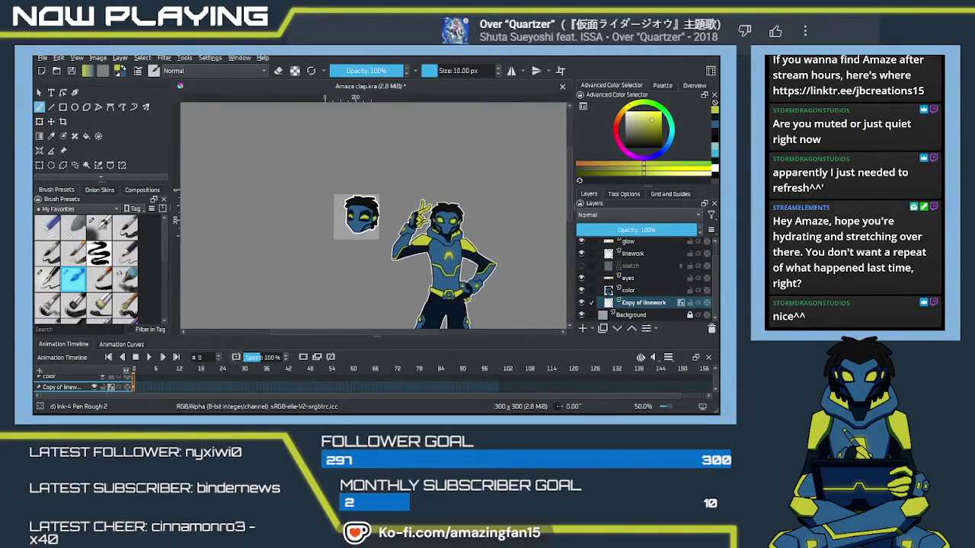
key("minus")
key("minus")
key("plus")
key("plus")
key("plus")
key("plus")
key("plus")
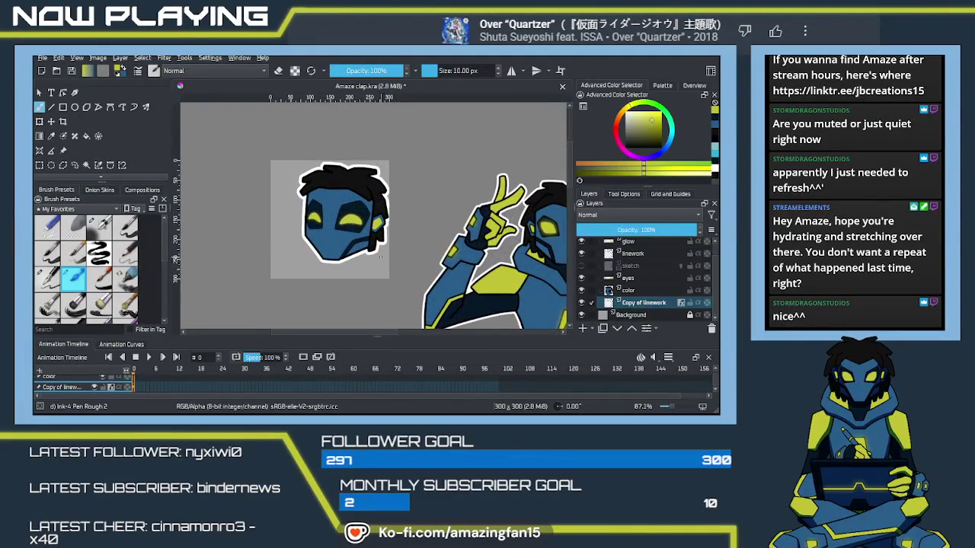
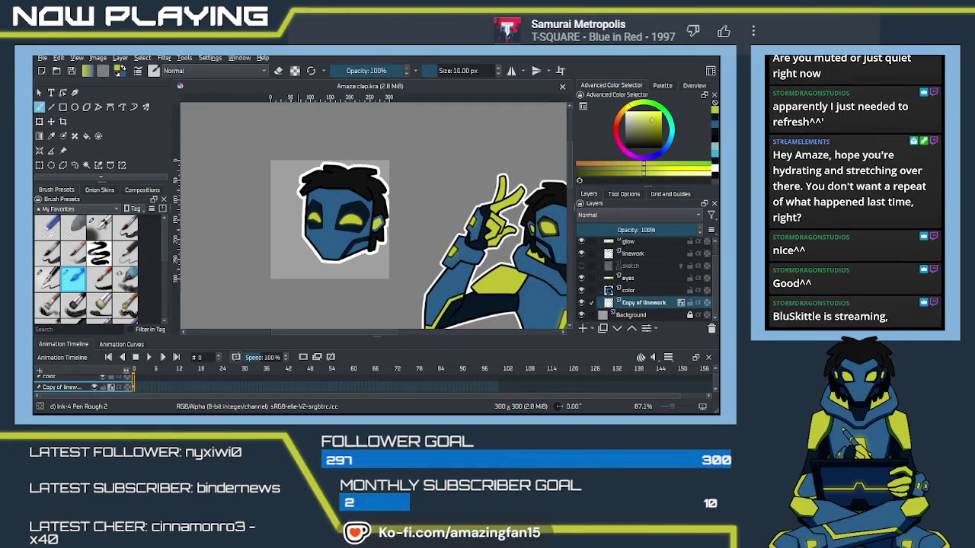
left_click(587, 135)
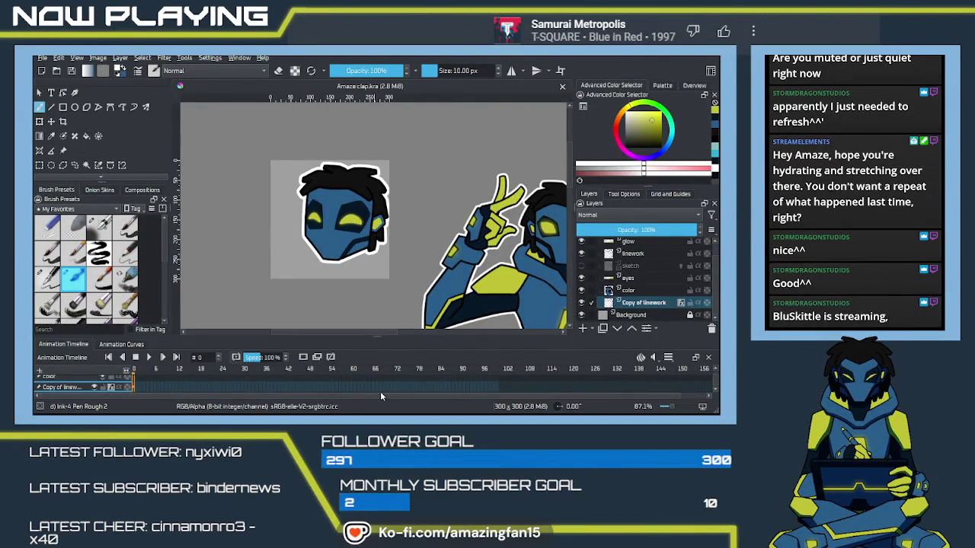
scroll(346, 240, "up", 2)
scroll(345, 241, "up", 2)
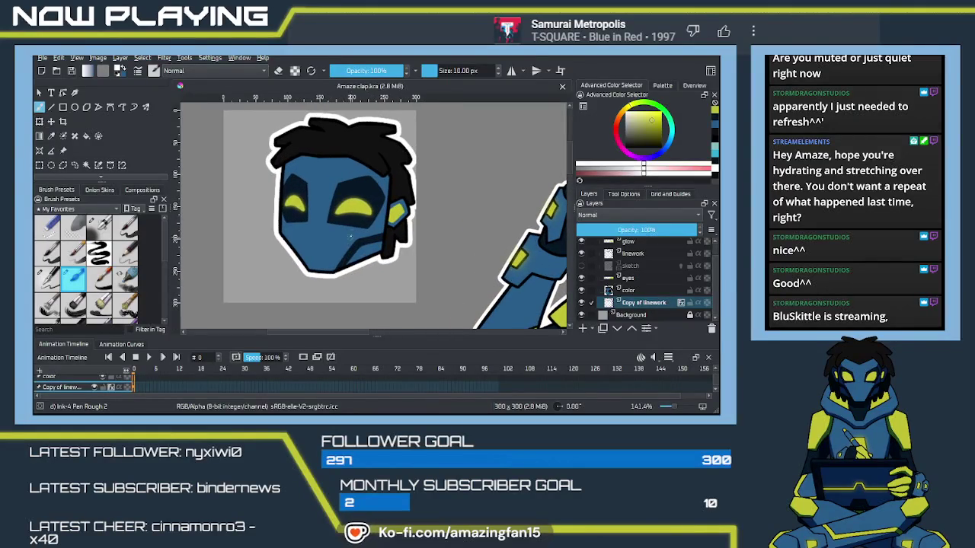
scroll(354, 222, "up", 2)
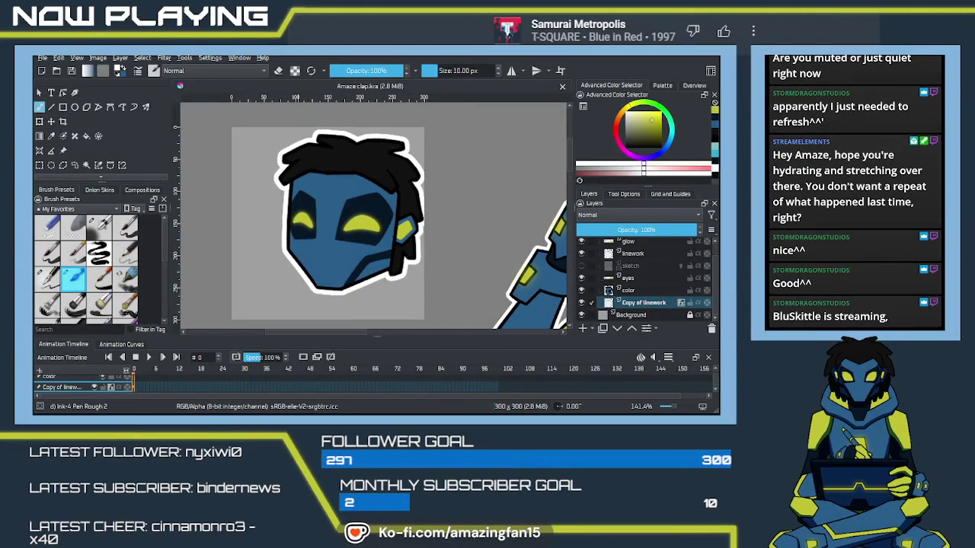